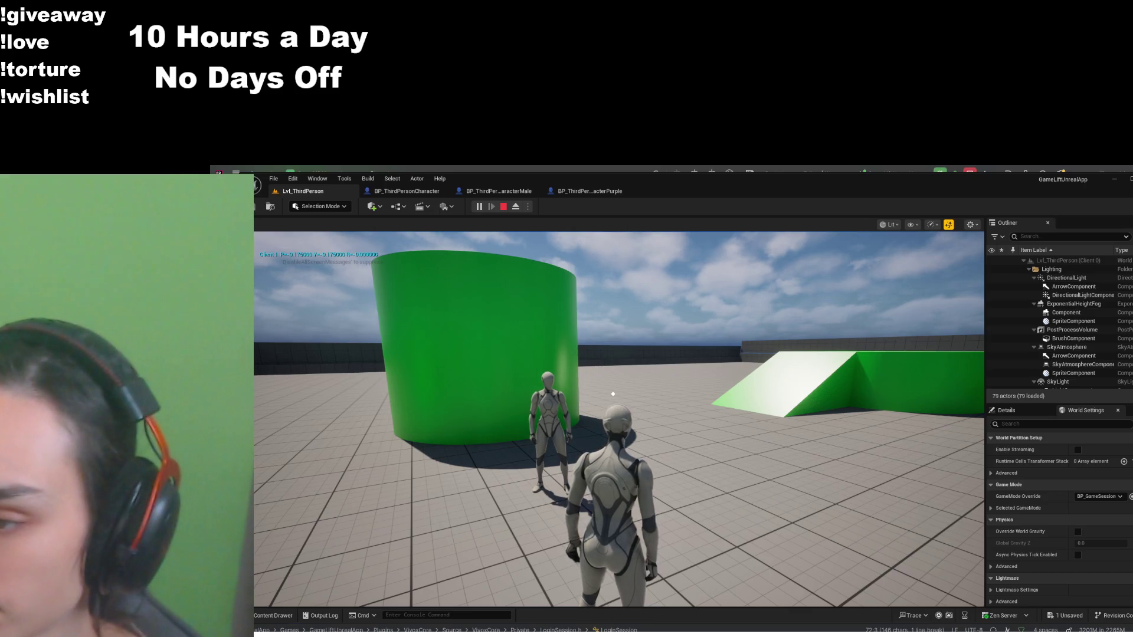
In the play session, walk the character forward toward the green cylinder
key(ctrl+s)
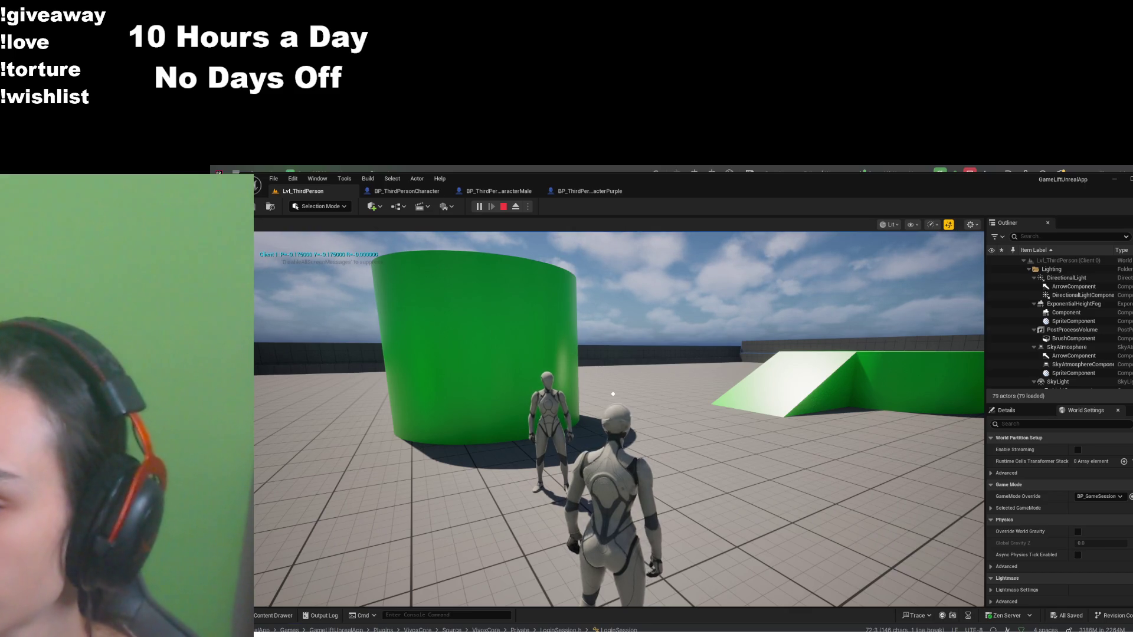
click(613, 393)
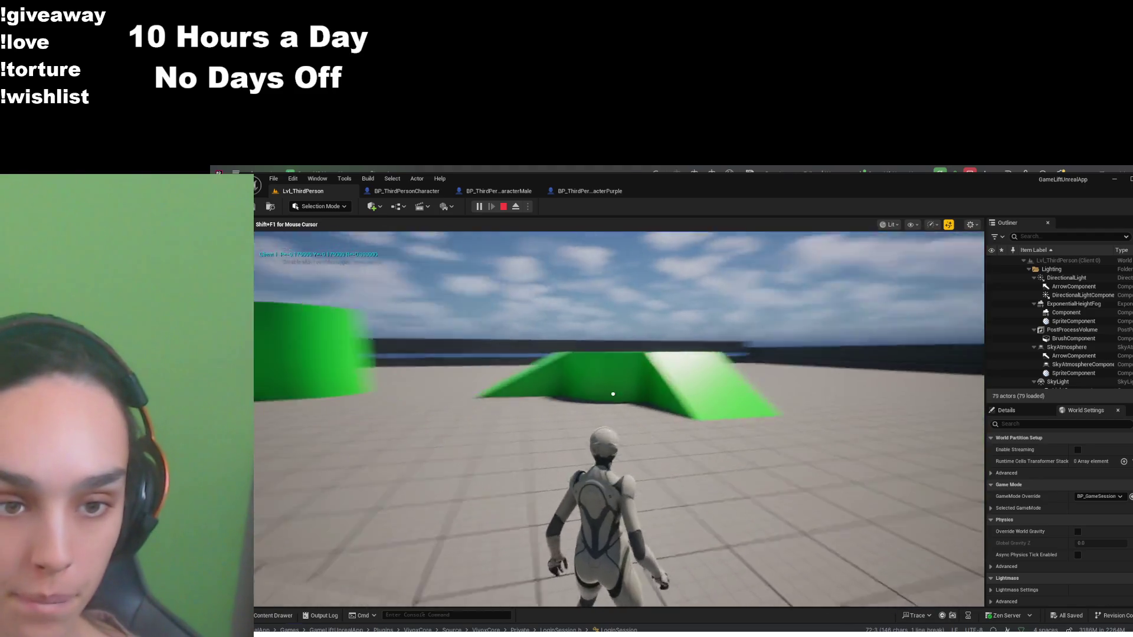
key(w)
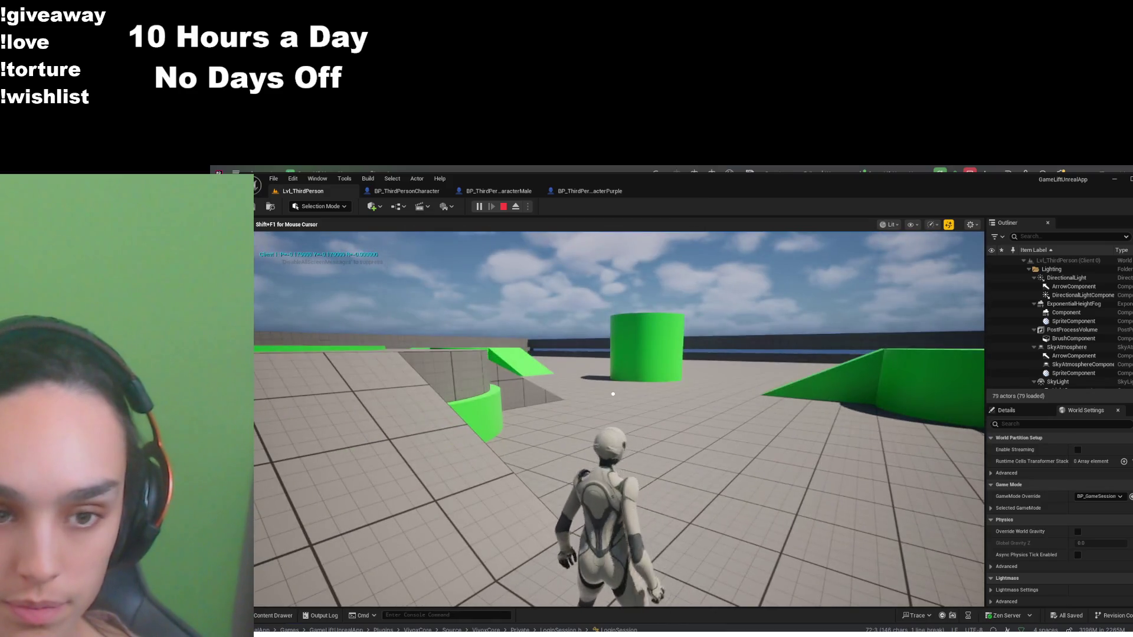
key(w)
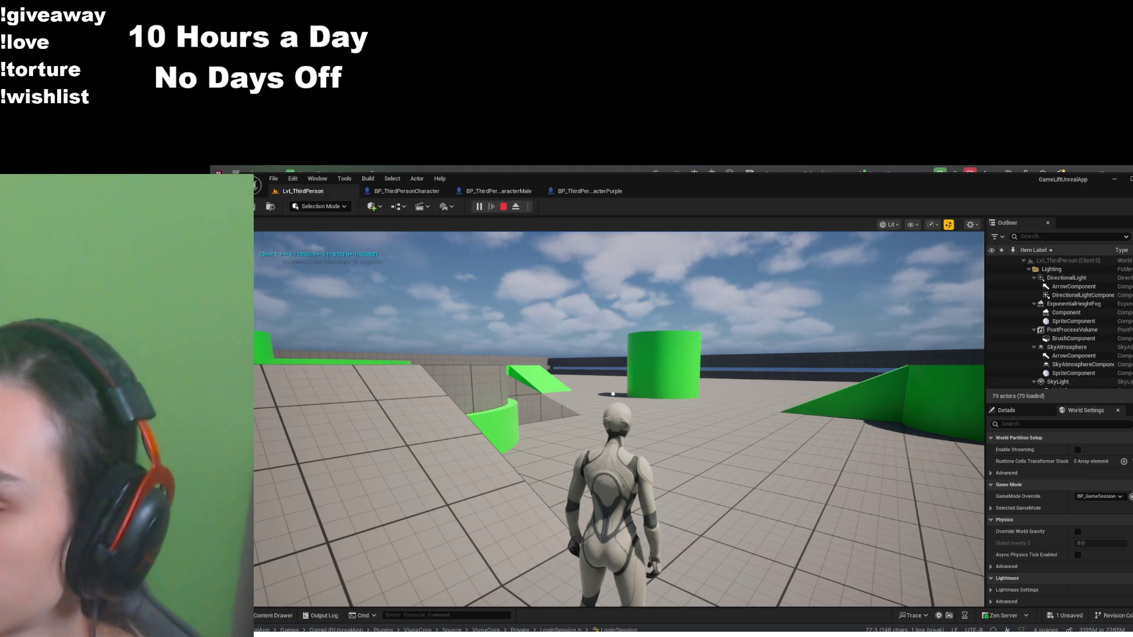
click(604, 403)
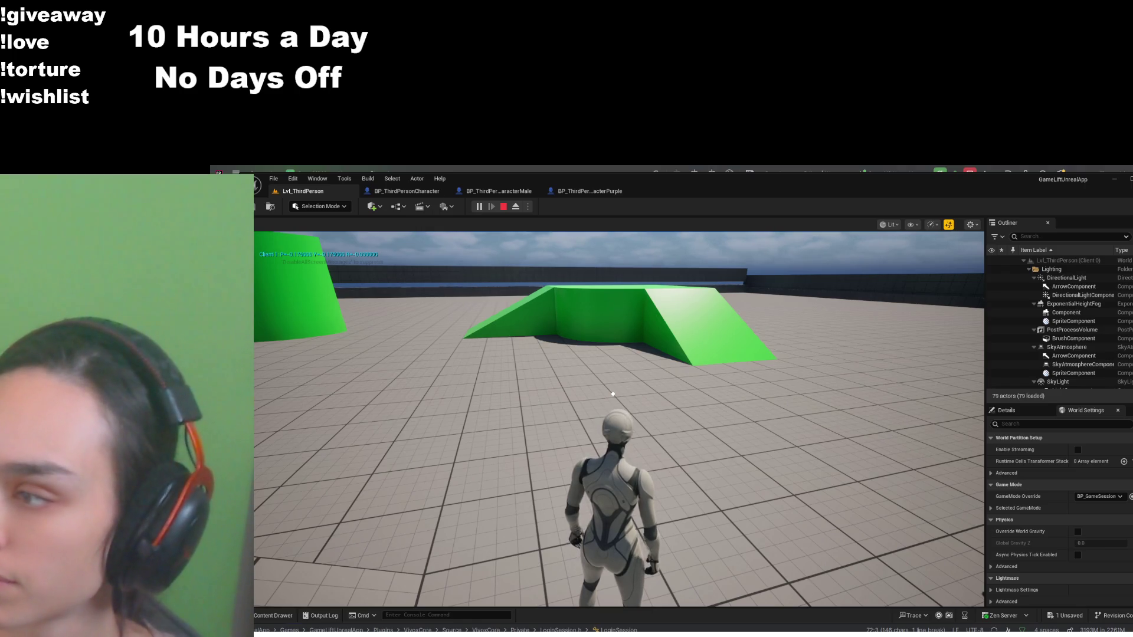
Release and recapture game input to look around and face the green pillar
key(ctrl+s)
click(340, 307)
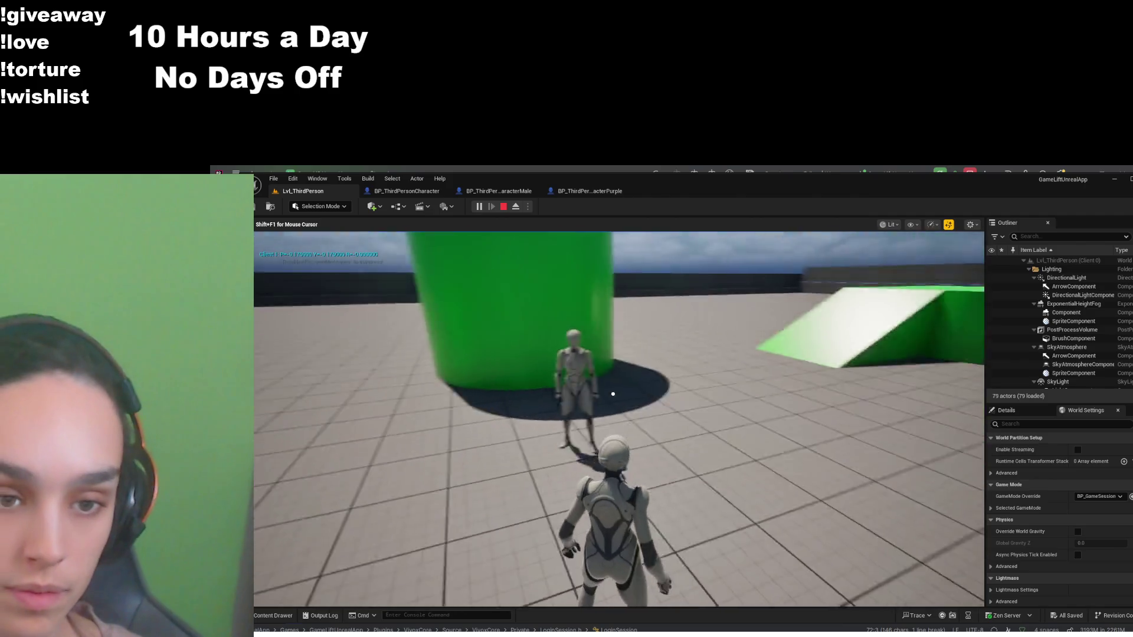
key(shift+F1)
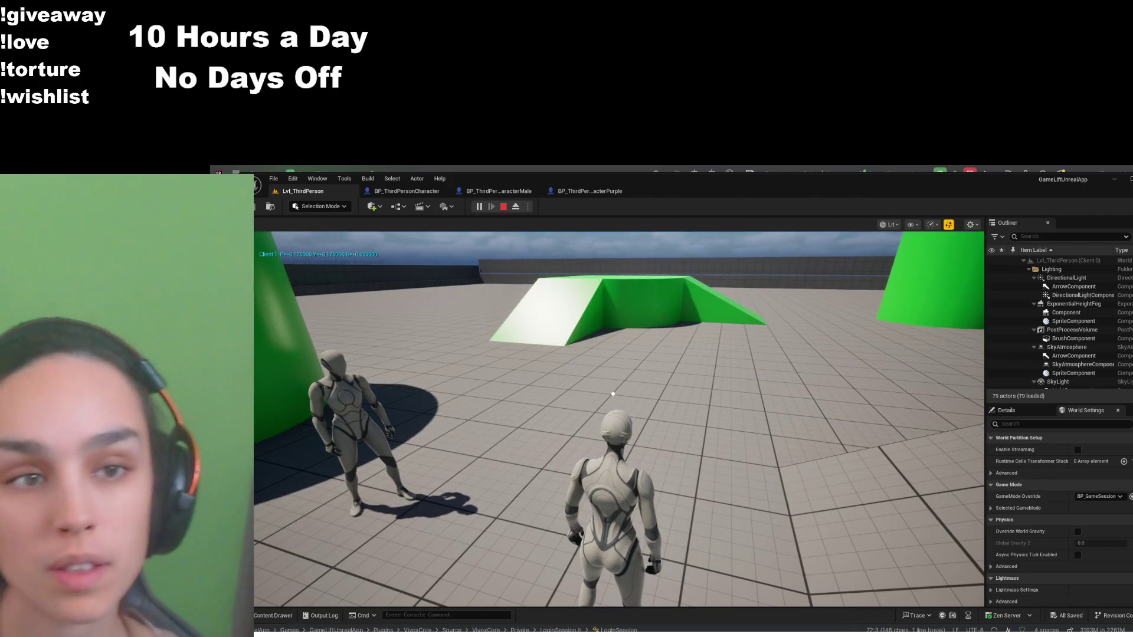
click(795, 373)
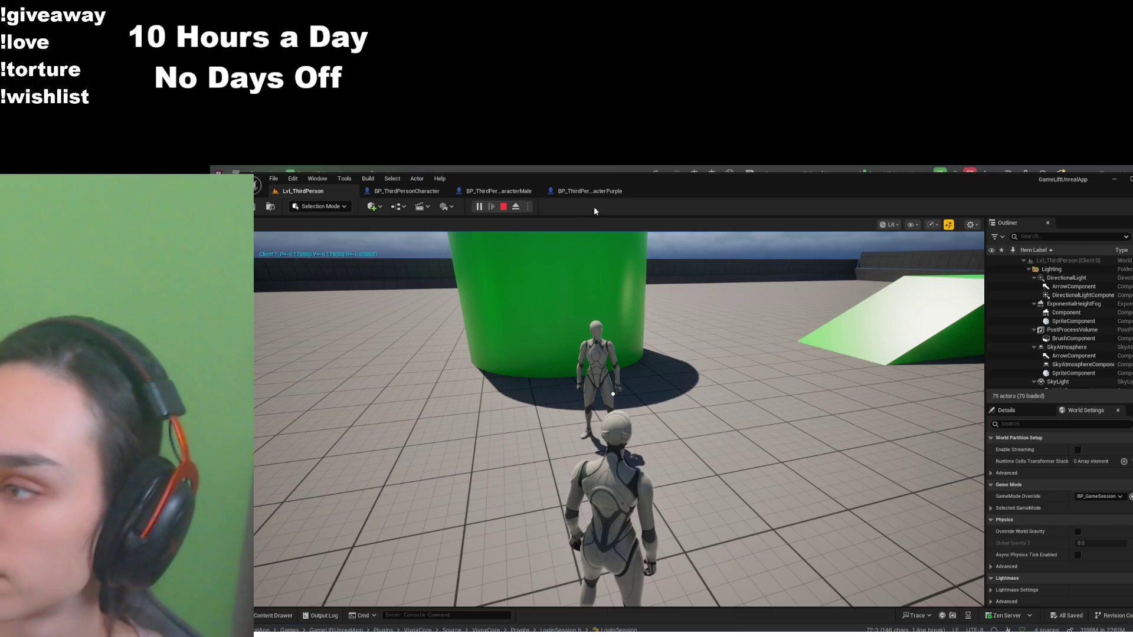
Bring up the ABP_Unarmed2 animation blueprint, then walk the character toward the green ramp
click(590, 191)
click(303, 191)
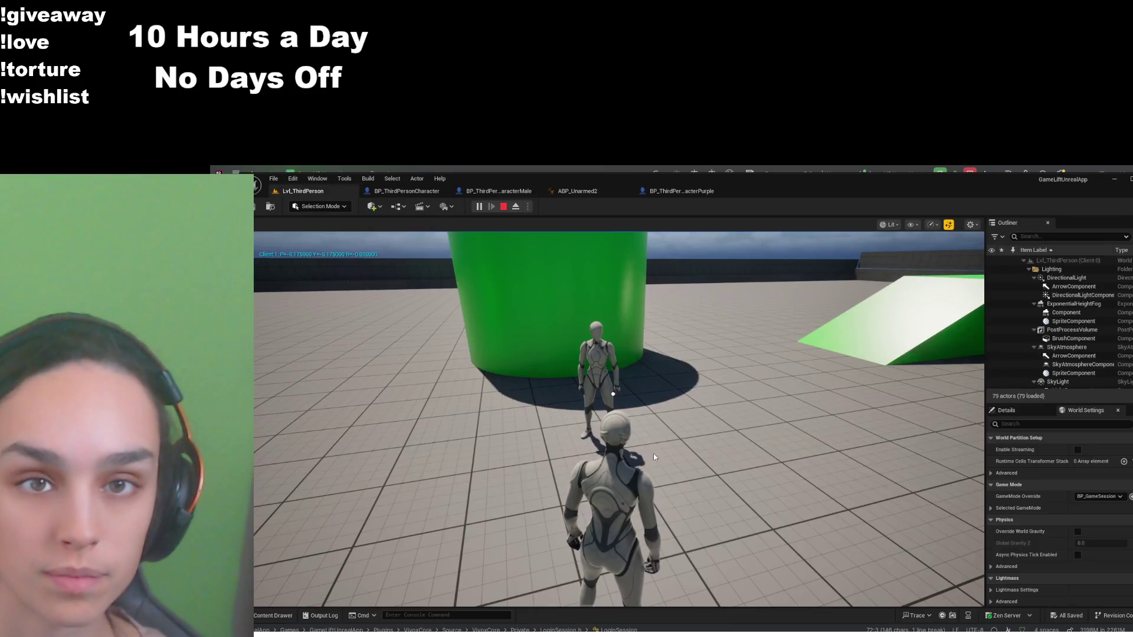
click(653, 456)
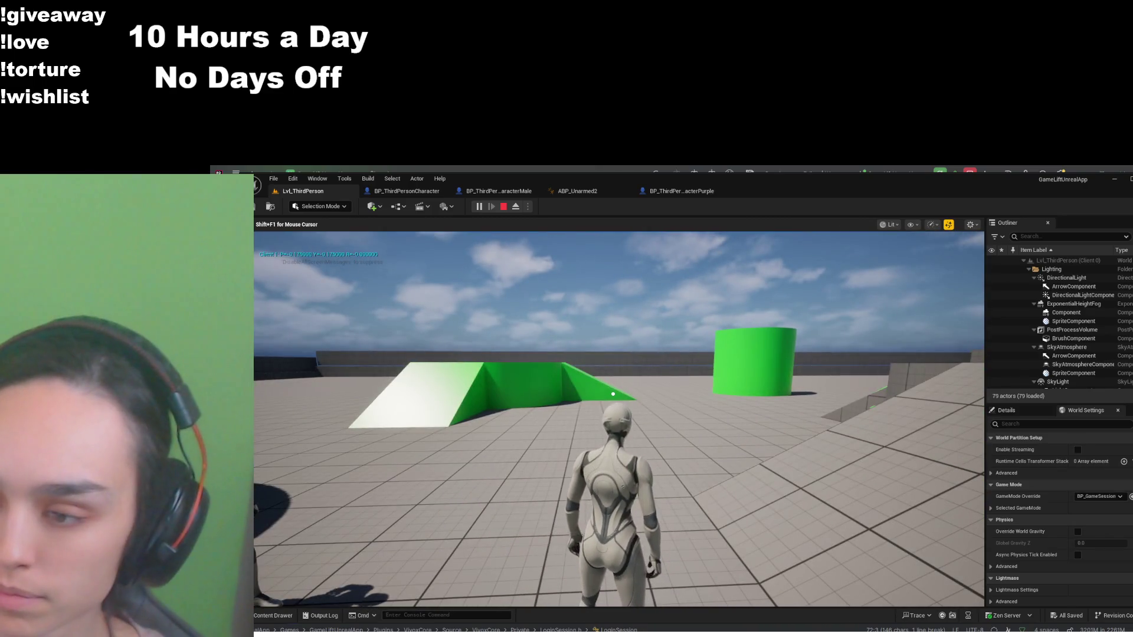
key(w)
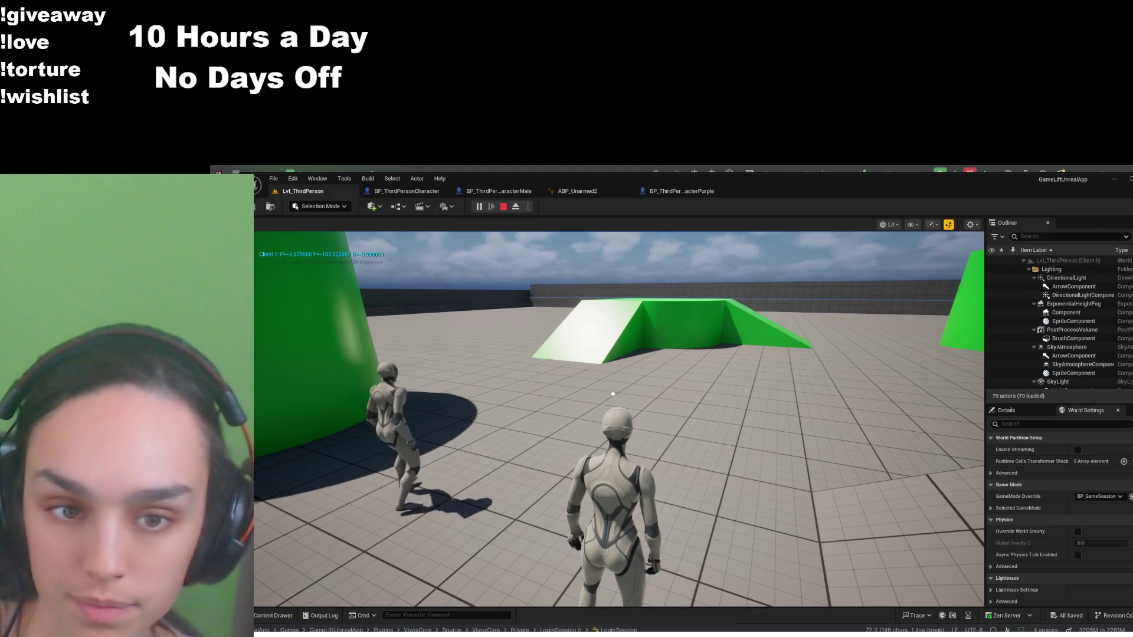
Stop the play session and show ABP_Unarmed2's Idle to TurnRight transition rule
click(503, 207)
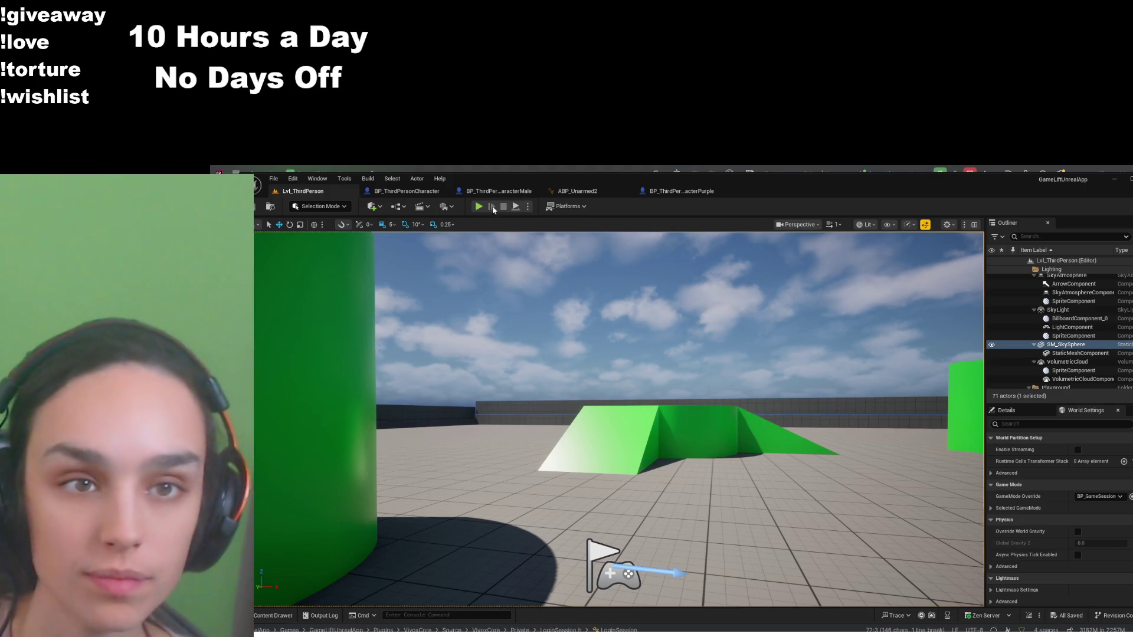
click(683, 190)
click(576, 191)
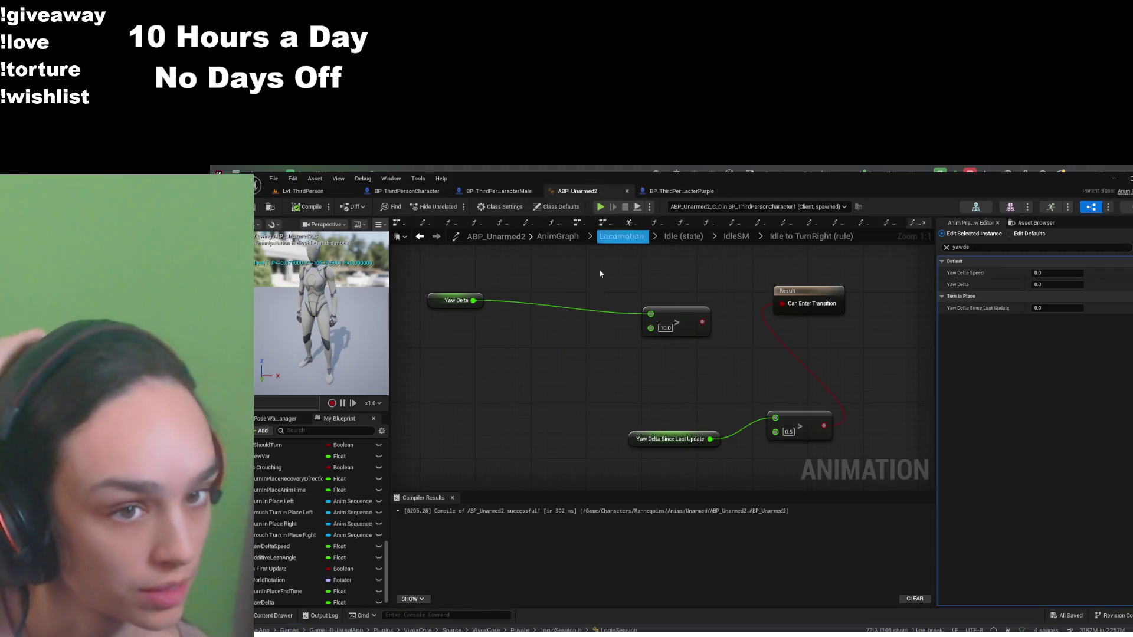
Select the Yaw Delta Since Last Update node and open the UpdateRotationData function graph
click(664, 437)
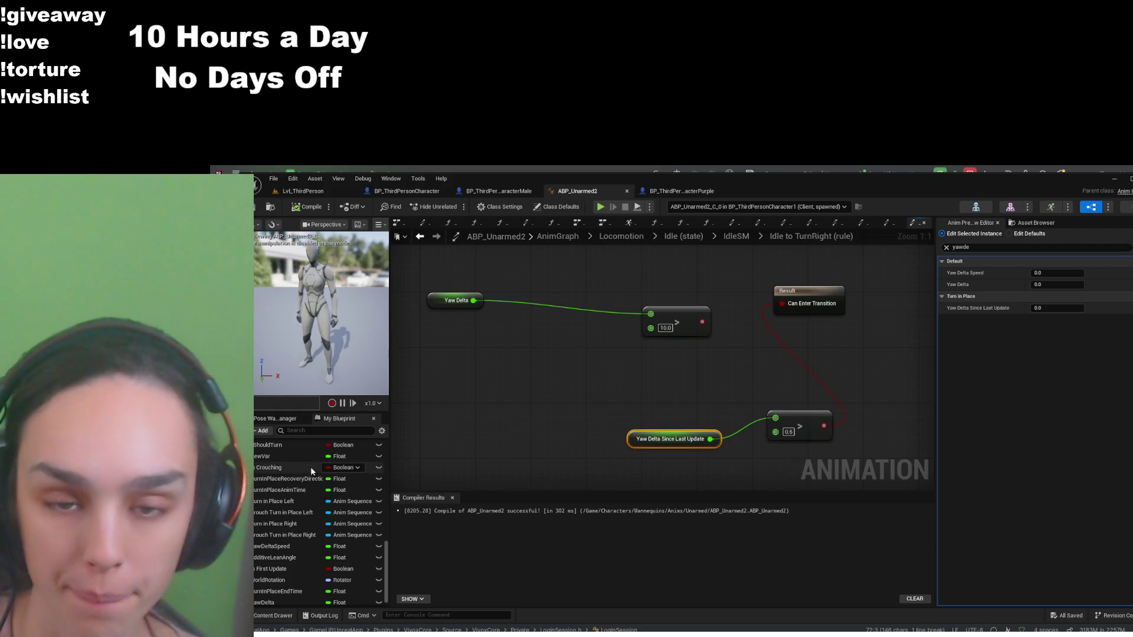
scroll(319, 537, up, 10)
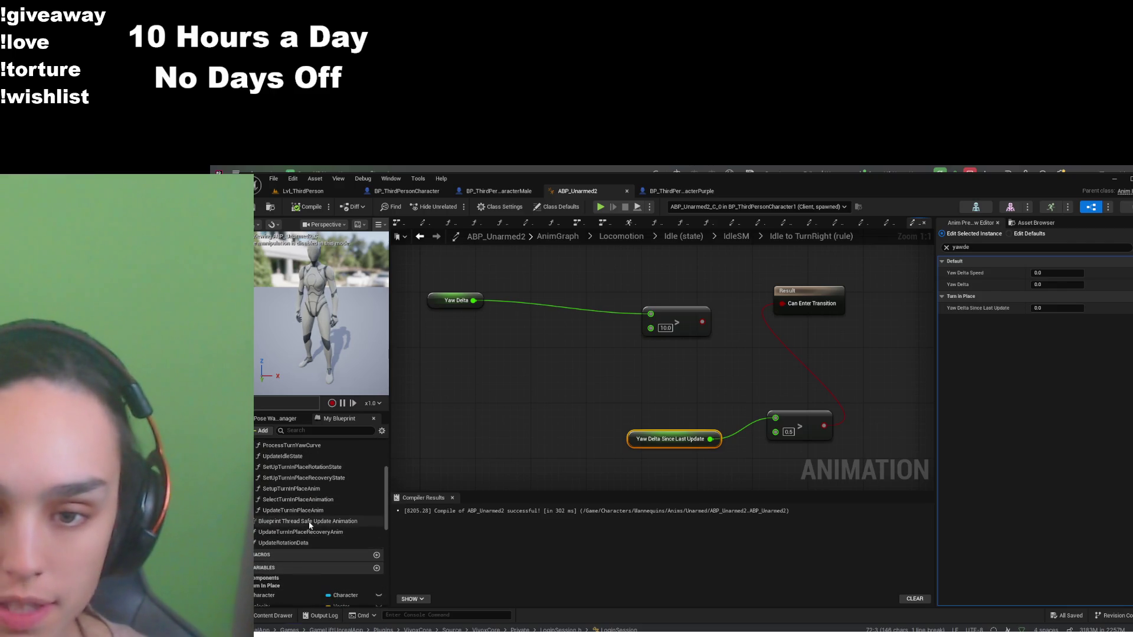
double_click(309, 523)
double_click(674, 390)
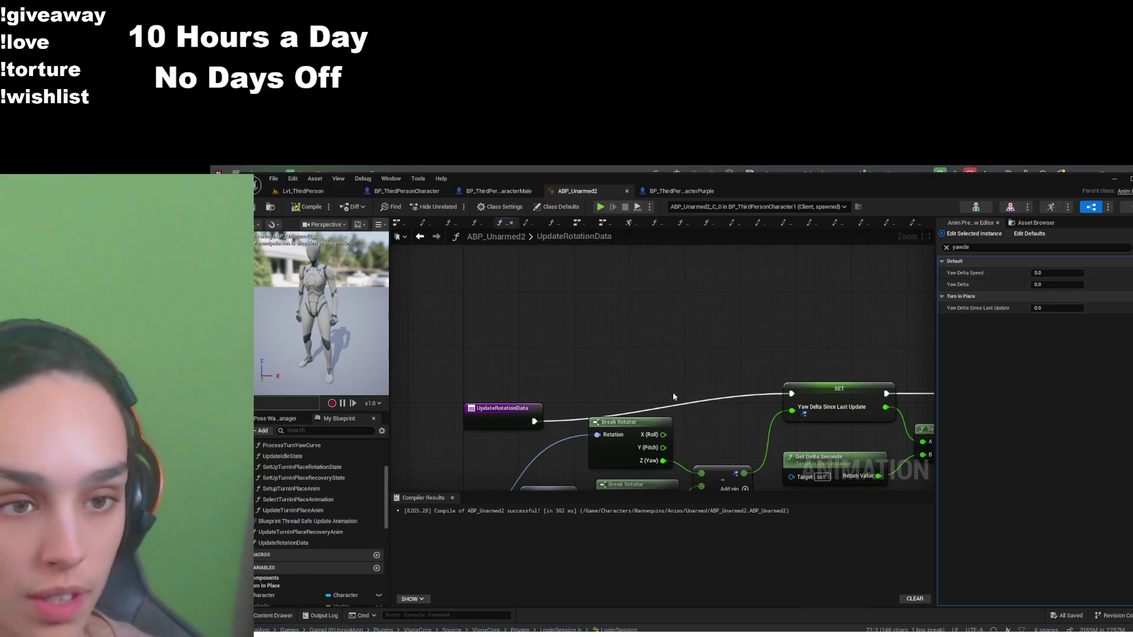
scroll(766, 394, down, 1)
scroll(710, 426, down, 1)
scroll(689, 410, down, 3)
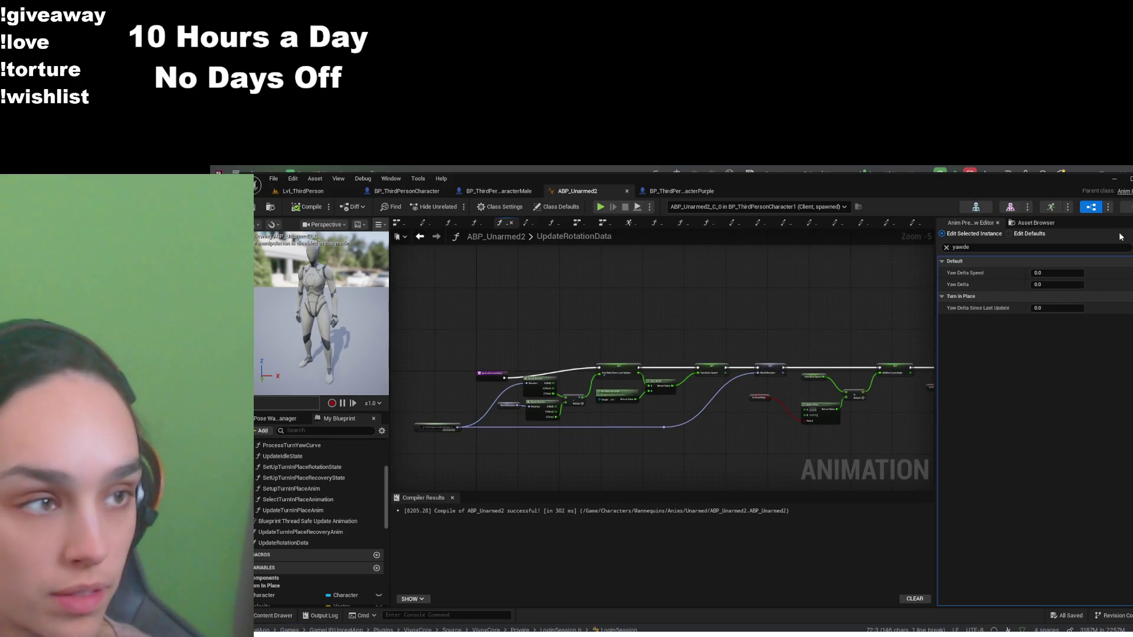
Clear the 'yawde' Details filter, enlarge the graph, and frame the Is First Update branch
click(949, 248)
mouse_move(936, 288)
mouse_down()
mouse_move(983, 331)
mouse_move(1008, 408)
mouse_up()
scroll(962, 433, up, 3)
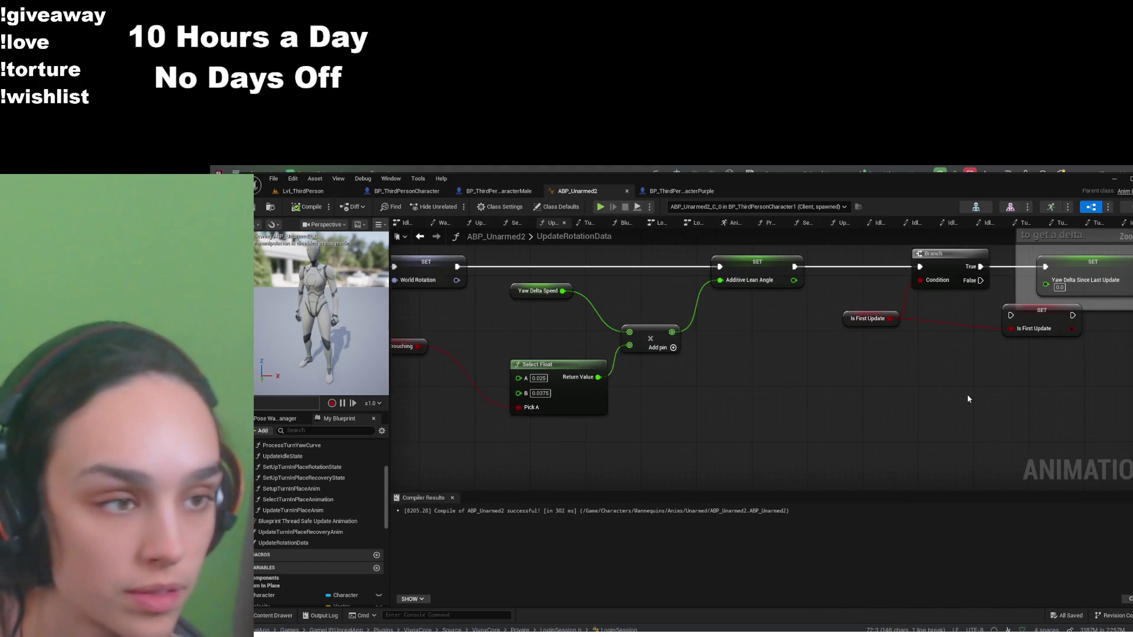
scroll(908, 402, down, 4)
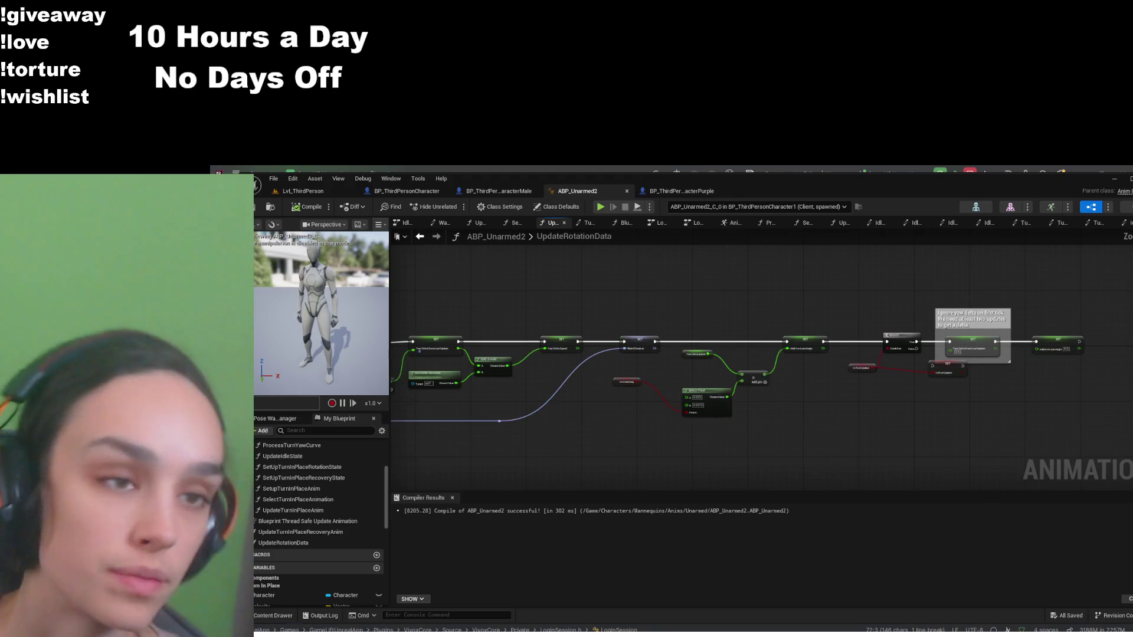
drag(929, 380, 837, 434)
scroll(837, 434, up, 3)
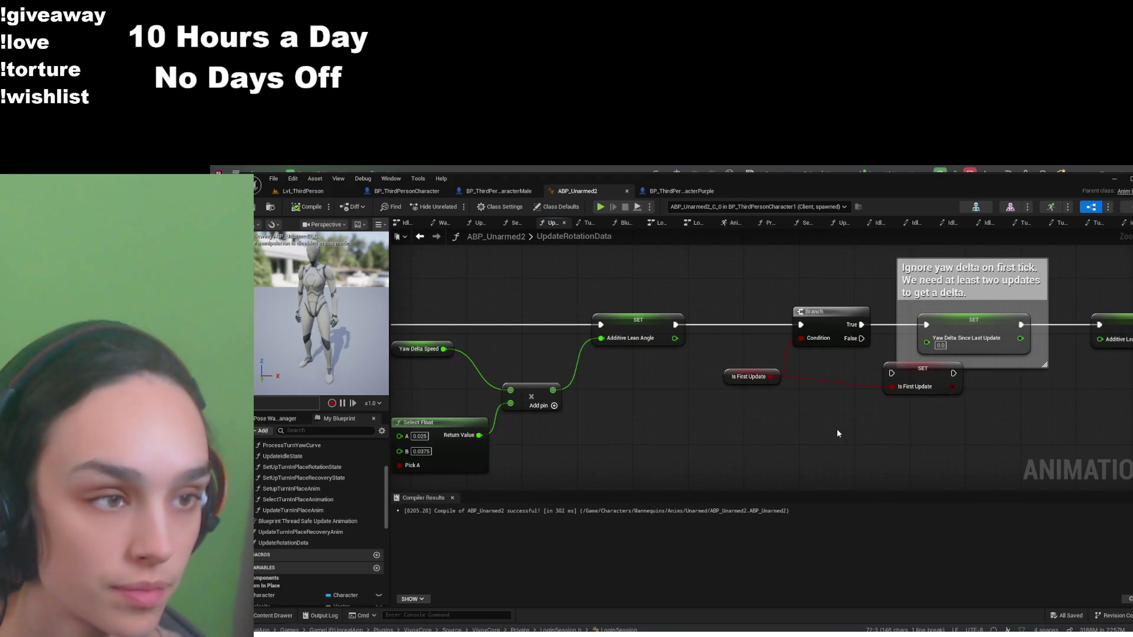
scroll(769, 422, down, 4)
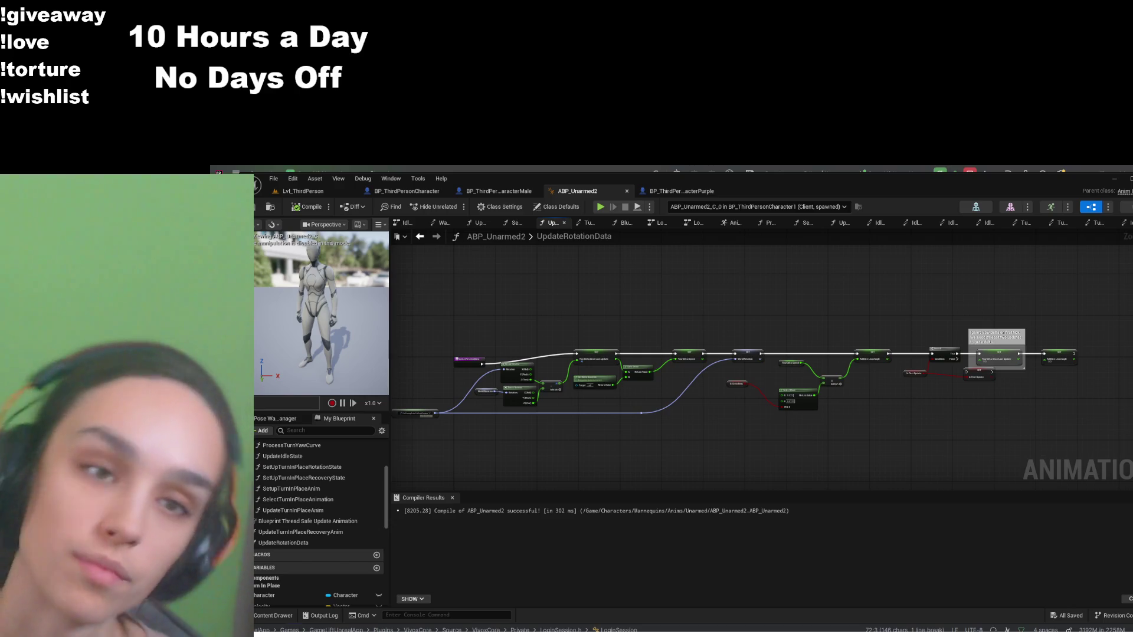
drag(611, 490, 611, 602)
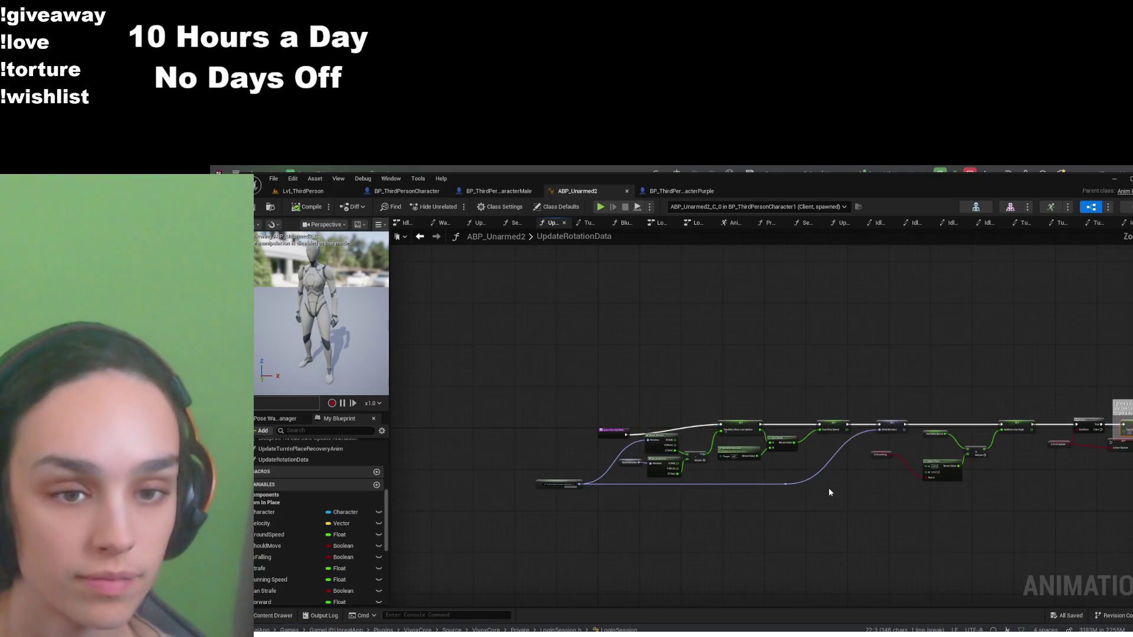
Marquee-select the UpdateRotationData nodes, then return to the Lvl_ThirdPerson level to launch the game
scroll(827, 487, down, 3)
mouse_move(1127, 396)
mouse_down()
mouse_move(571, 538)
mouse_move(593, 542)
mouse_up()
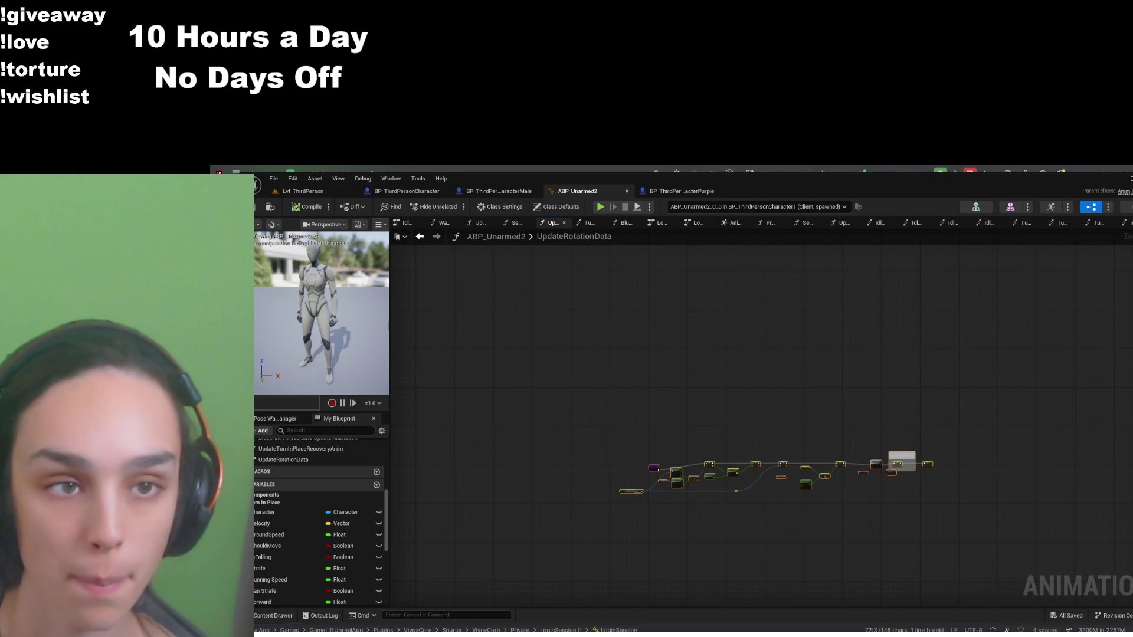
click(327, 192)
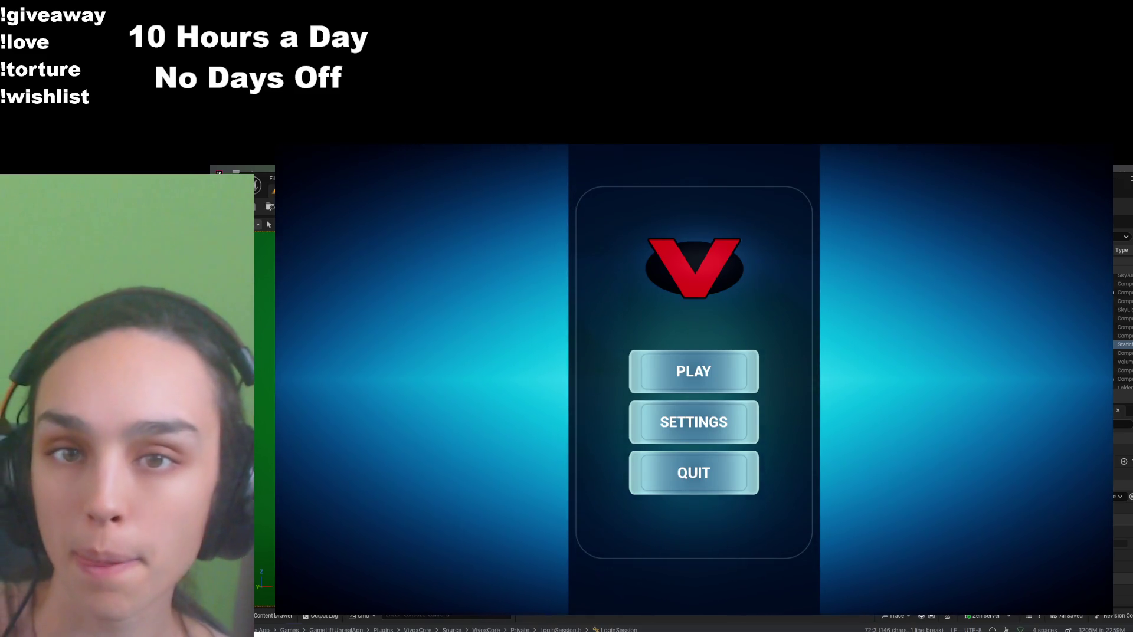
Choose PLAY in the main menu and run the pink character once it spawns
click(746, 392)
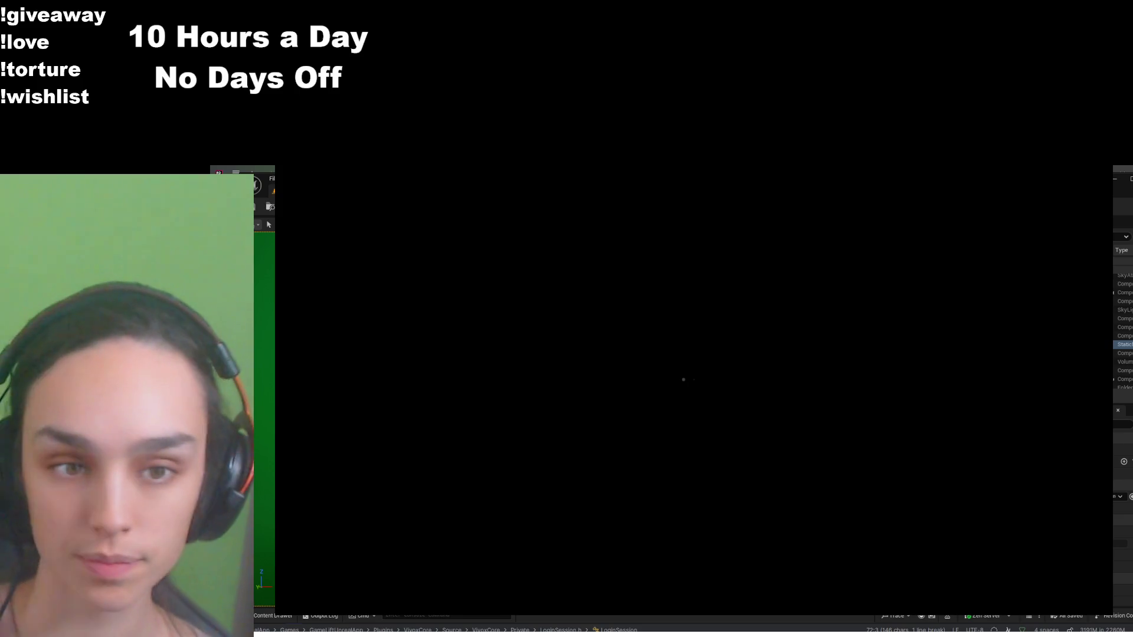
key(w)
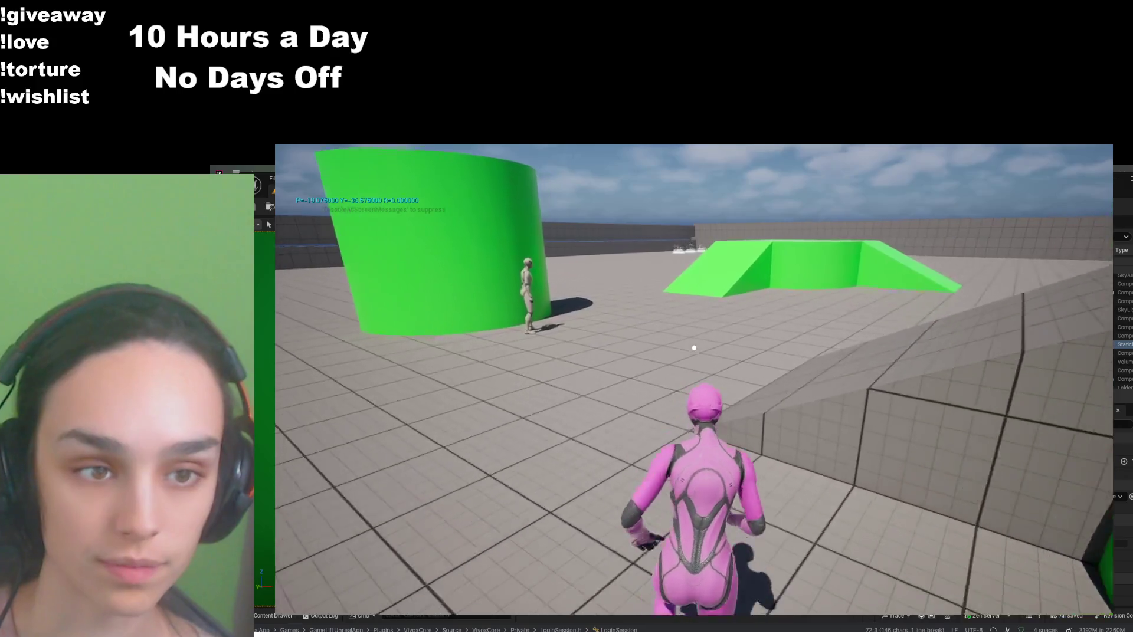
Run, jump and walk the pink character to the green cylinder, then QUIT from the pause menu
key(space)
key(w)
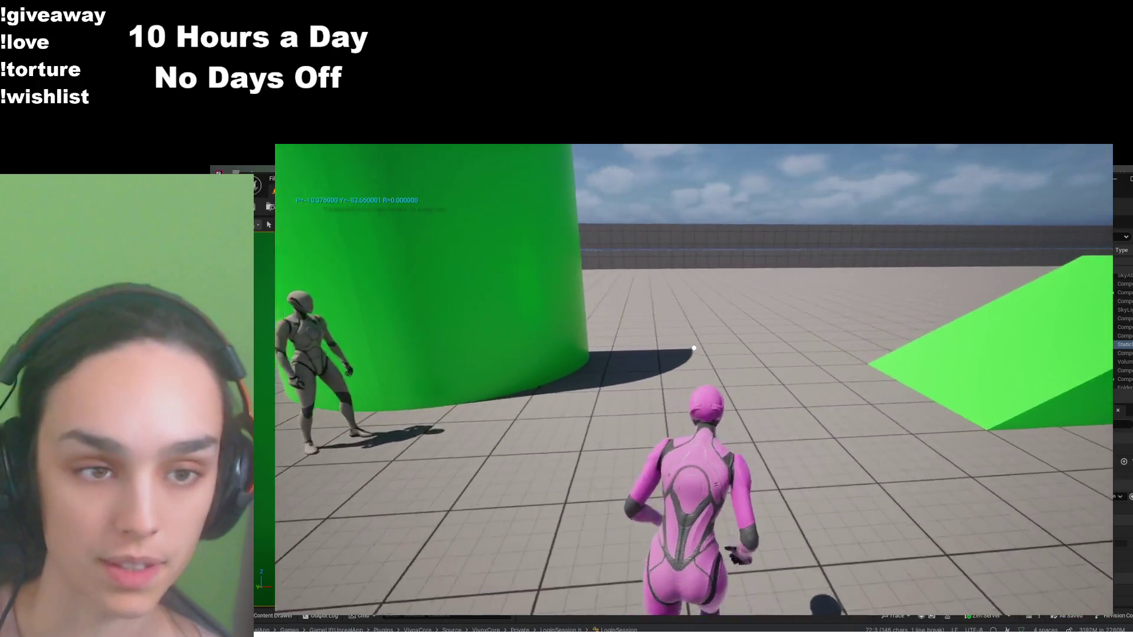
mouse_move(694, 348)
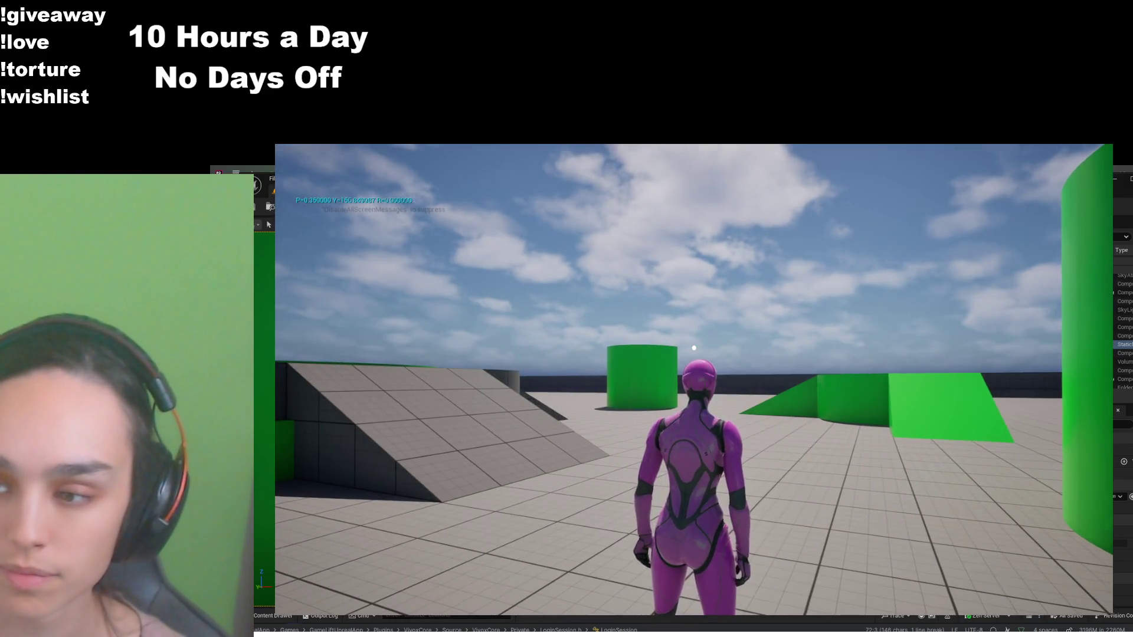
key(w)
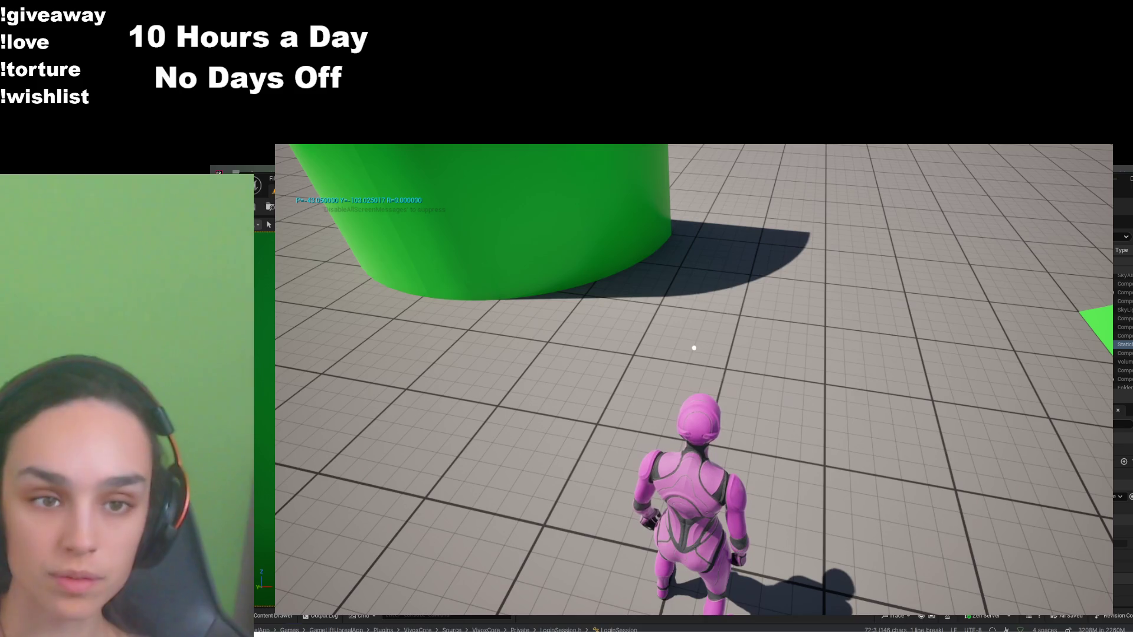
key(Escape)
click(694, 517)
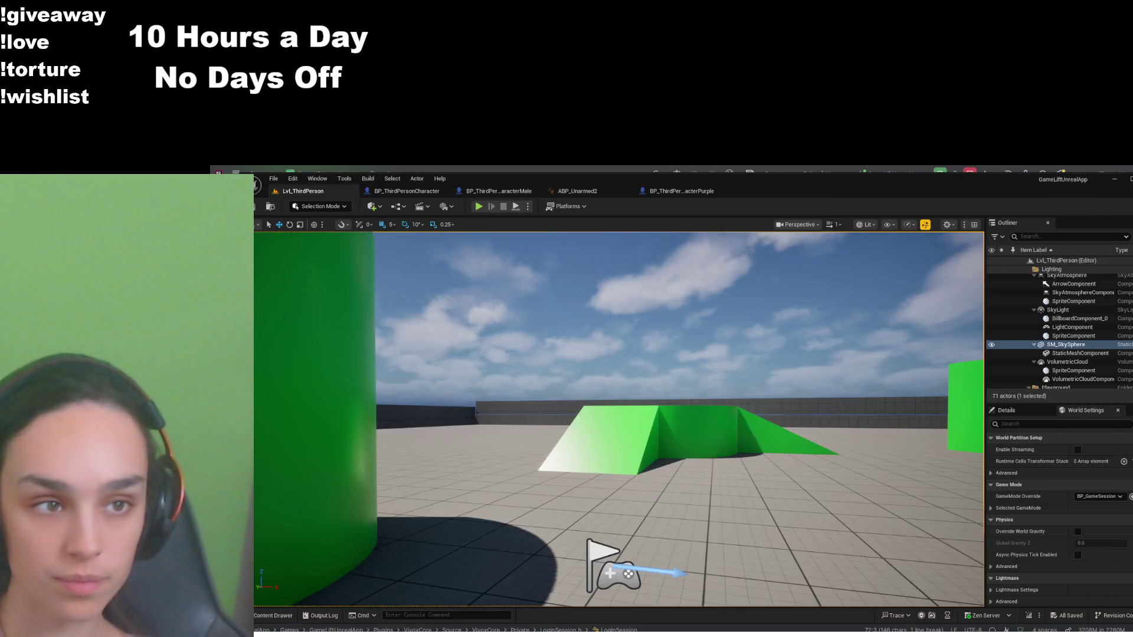
Cycle through the open blueprint tabs to bring up ABP_Unarmed2
click(503, 192)
click(698, 190)
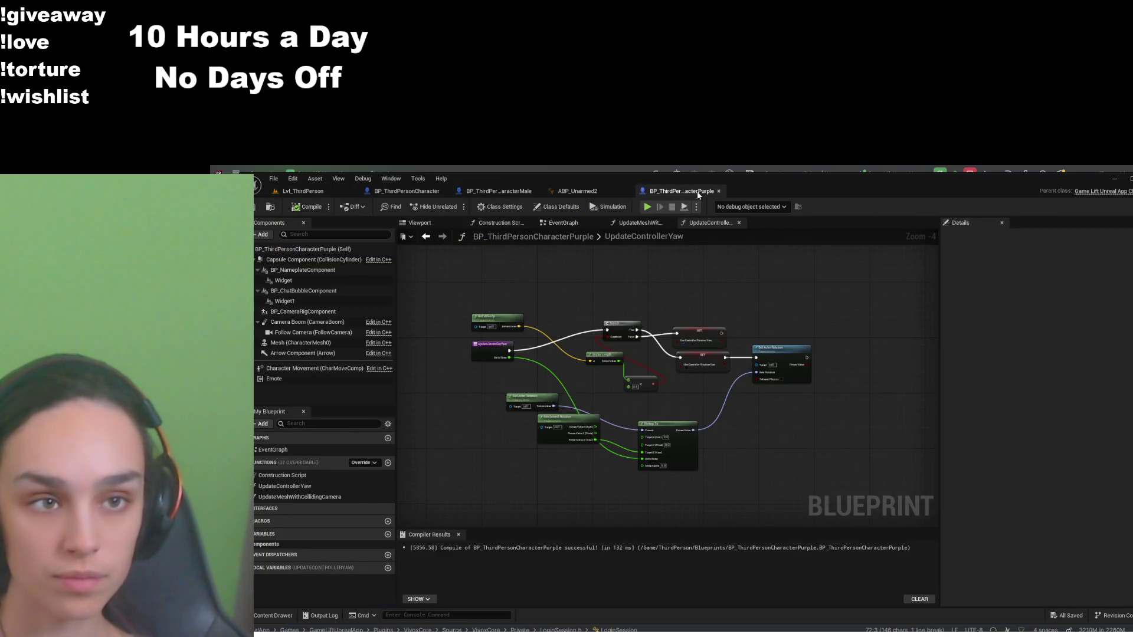
click(577, 191)
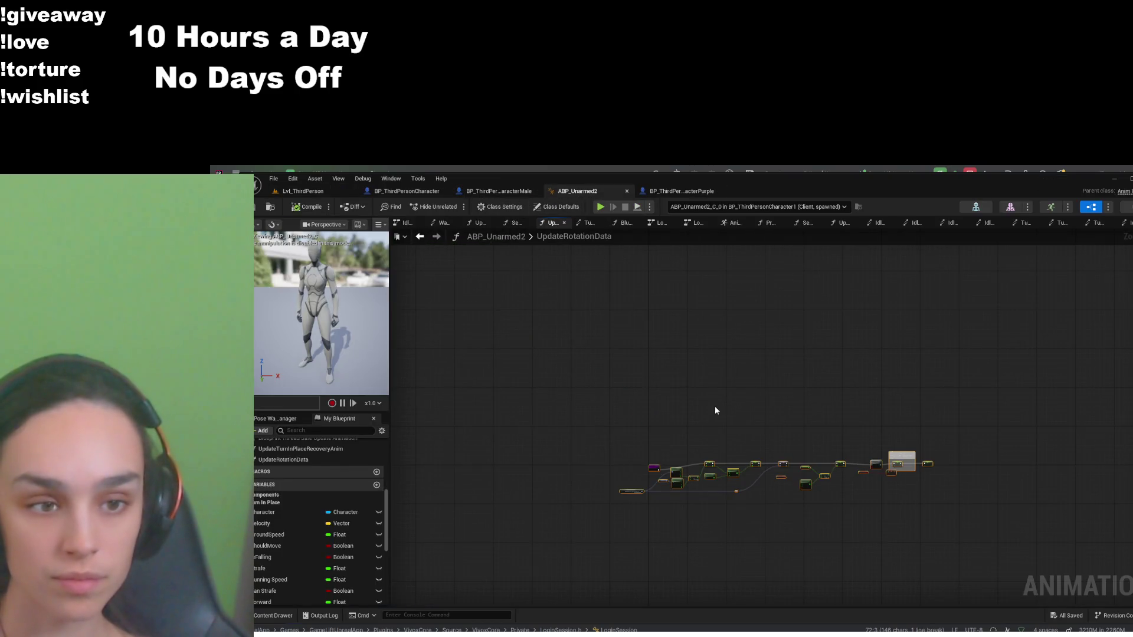
scroll(304, 491, up, 5)
Drill from Locomotion through Idle and IdleSM into the Idle to TurnLeft transition rule
click(696, 222)
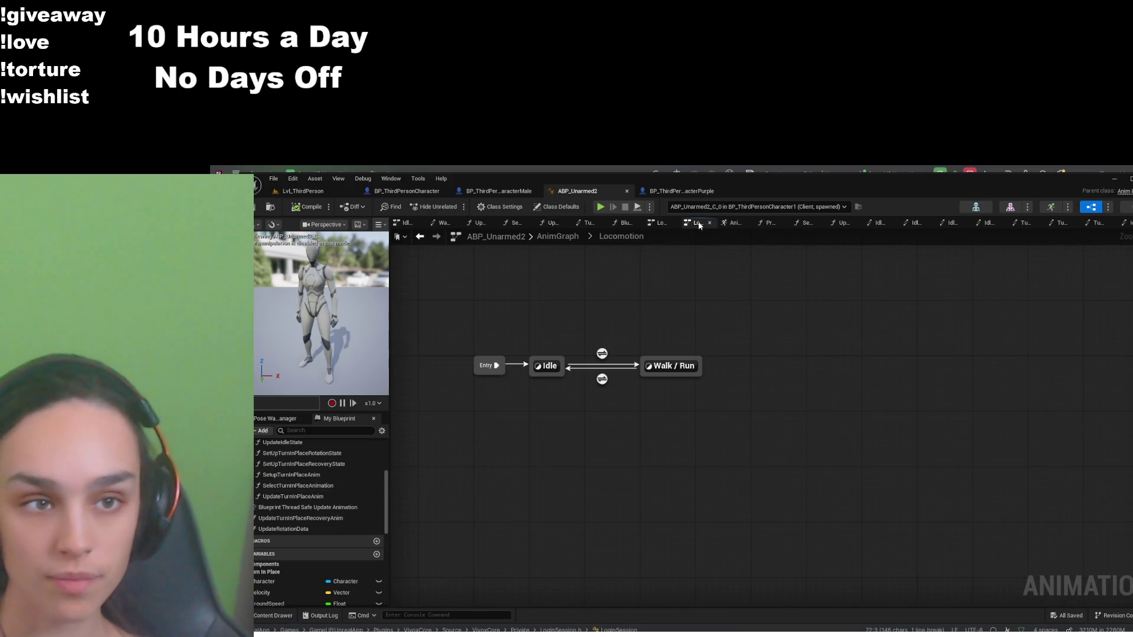
double_click(550, 366)
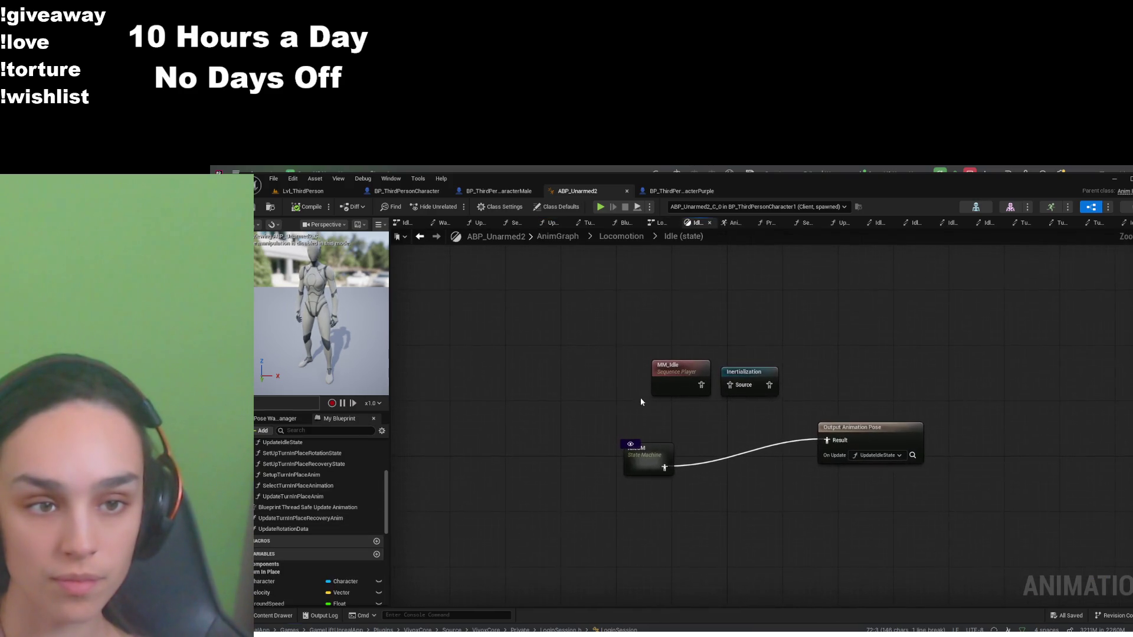
double_click(648, 457)
double_click(500, 453)
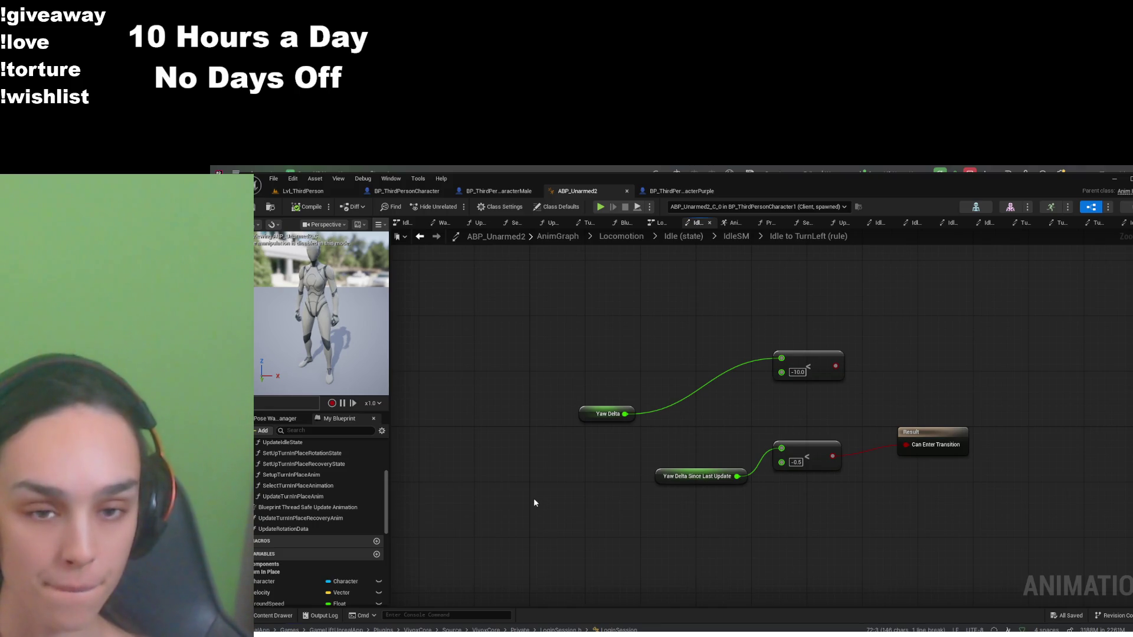
scroll(341, 526, down, 5)
scroll(341, 526, up, 2)
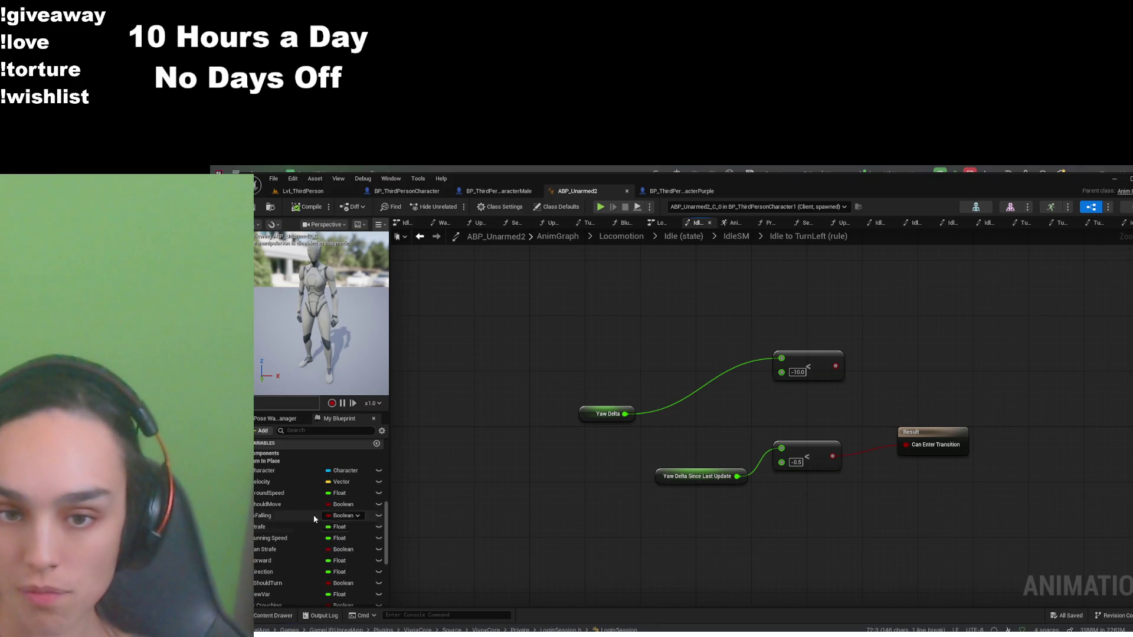
Add a Character getter, compile, and chain Is Locally Controlled into a new Branch node
click(292, 470)
key(ctrl+v)
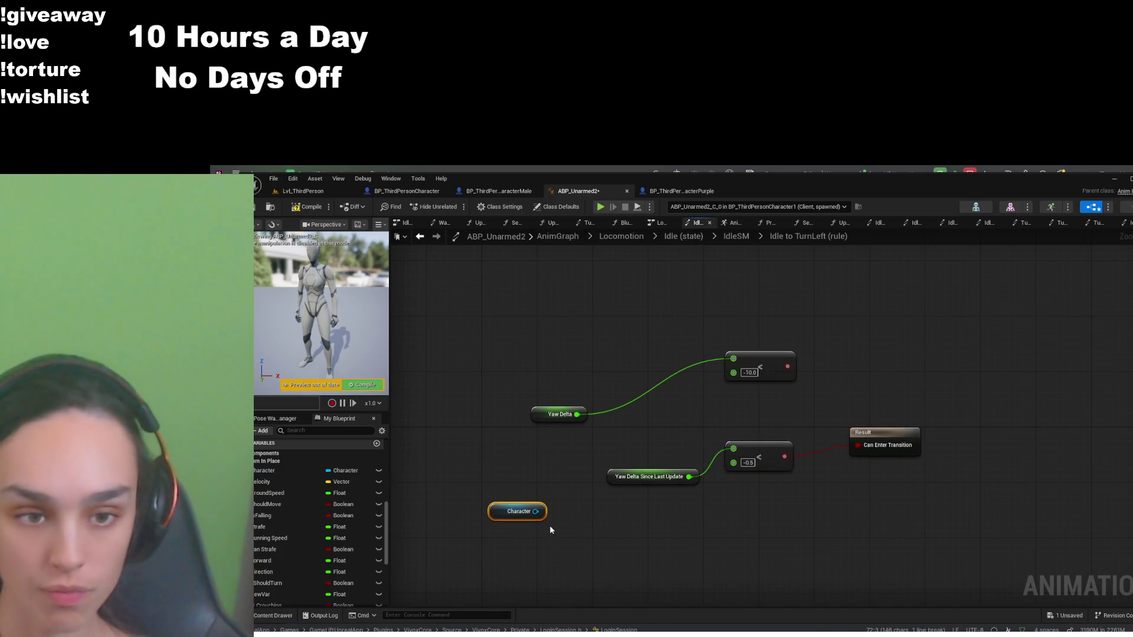
click(295, 208)
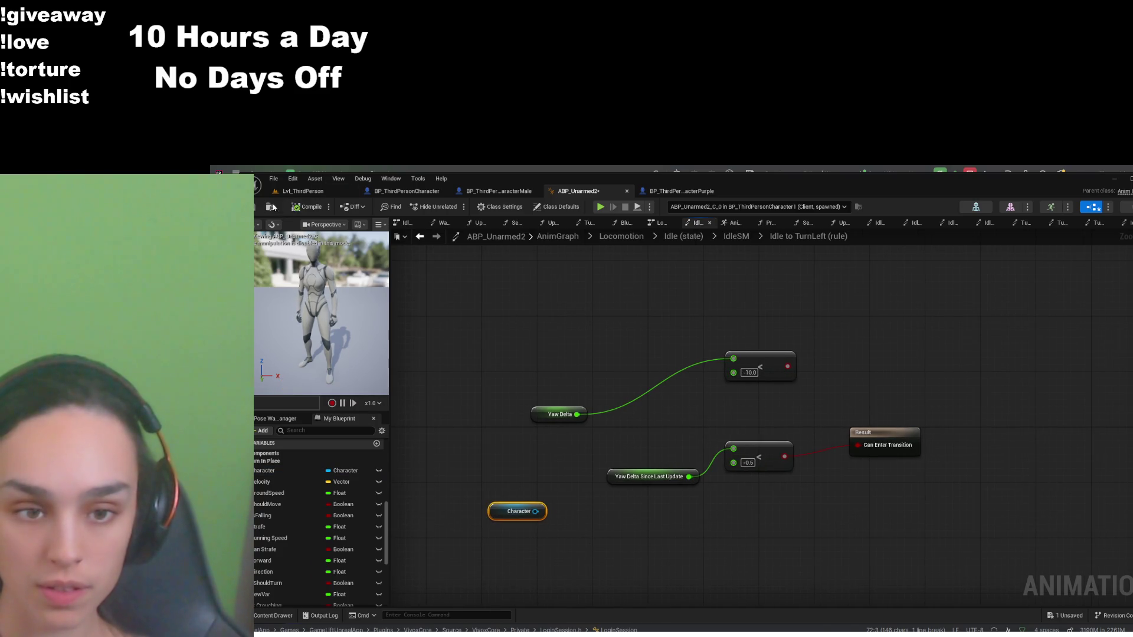
drag(536, 511, 647, 507)
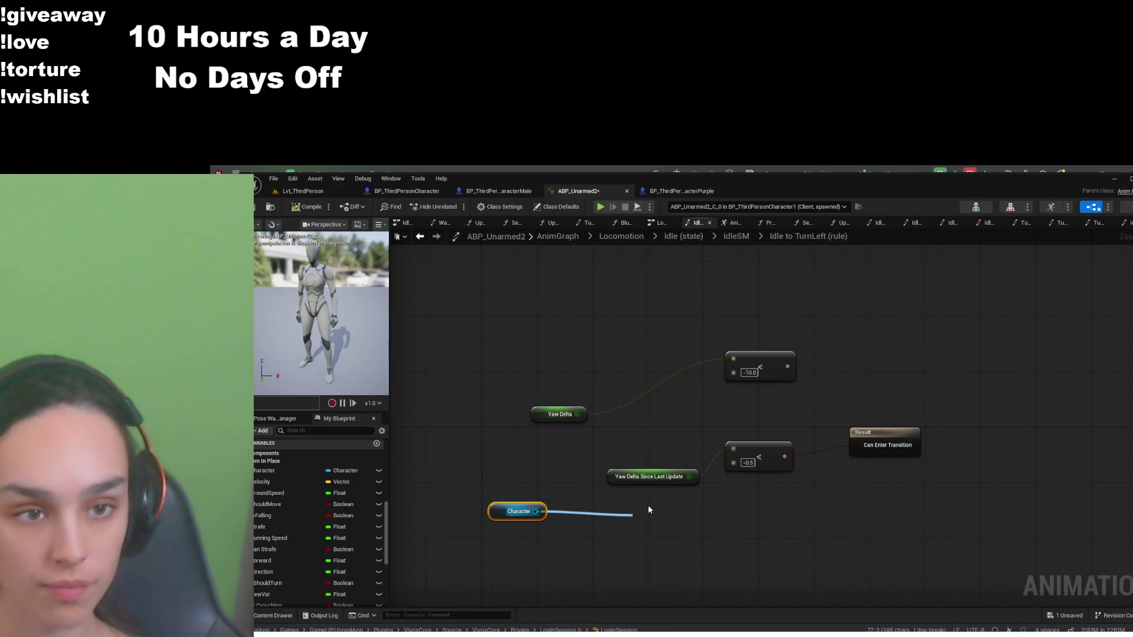
click(685, 391)
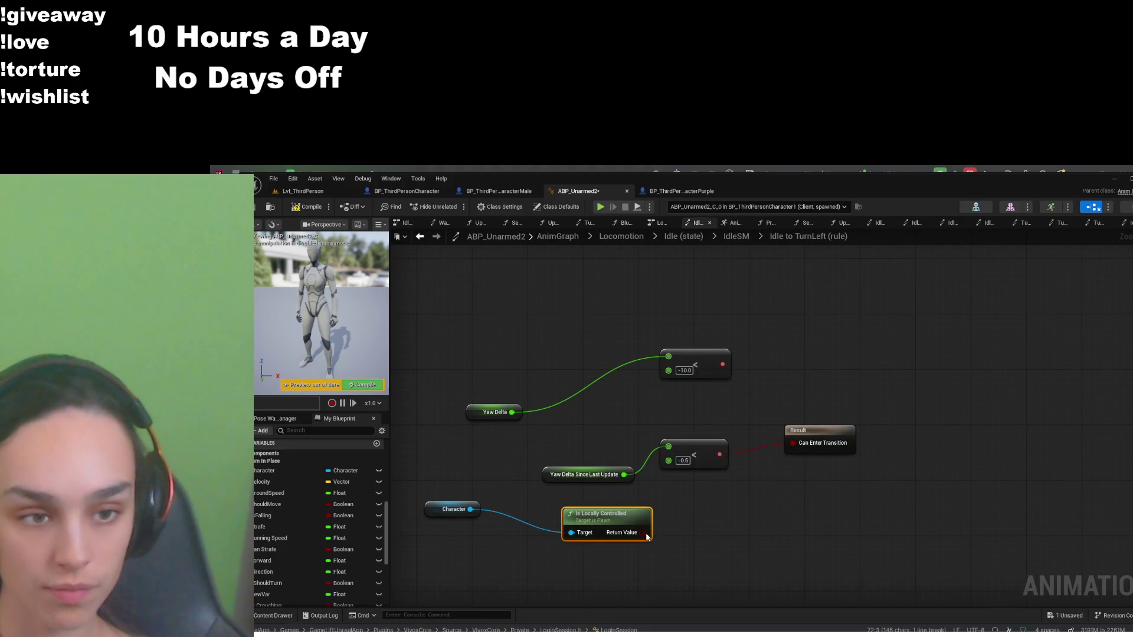
drag(644, 532, 712, 506)
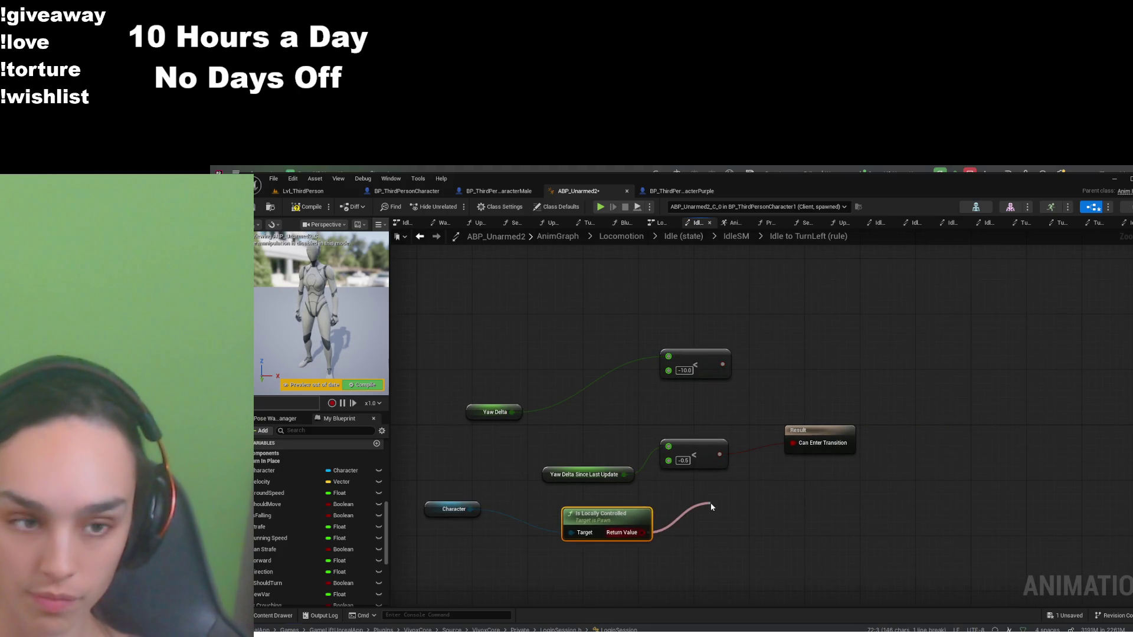
click(753, 373)
Cancel the dangling Branch wire and arrange Yaw Delta and its -10.0 comparison beside the Branch
drag(777, 519, 834, 493)
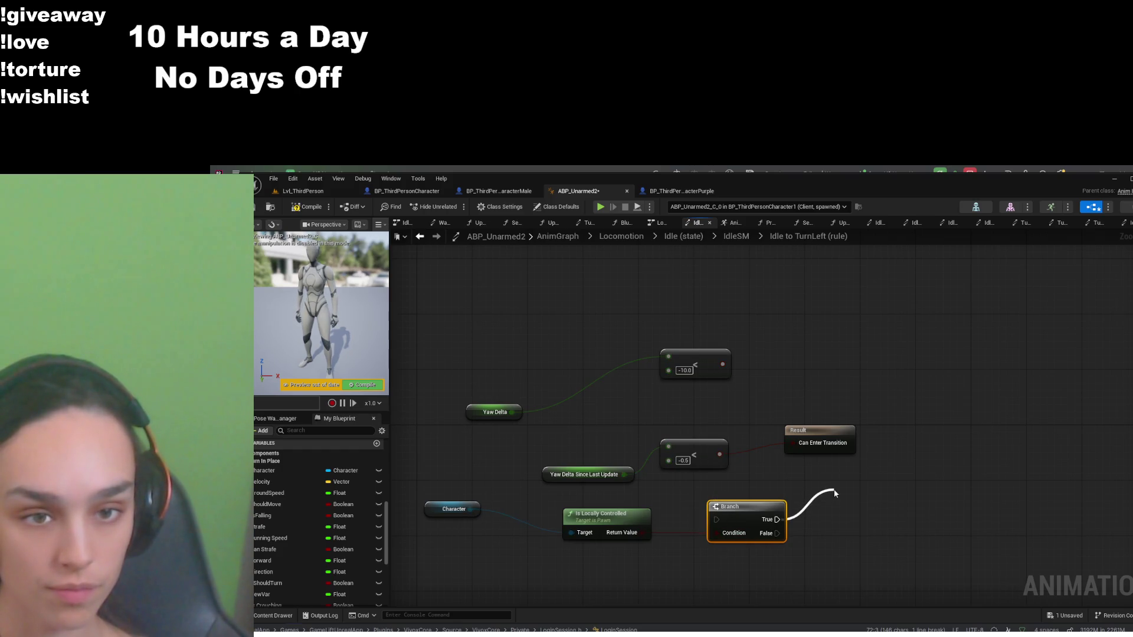
click(795, 386)
drag(739, 319, 464, 441)
mouse_move(684, 355)
mouse_down()
mouse_move(850, 543)
mouse_move(873, 522)
mouse_up()
click(679, 578)
drag(678, 579, 789, 571)
drag(871, 525, 837, 510)
drag(804, 570, 784, 568)
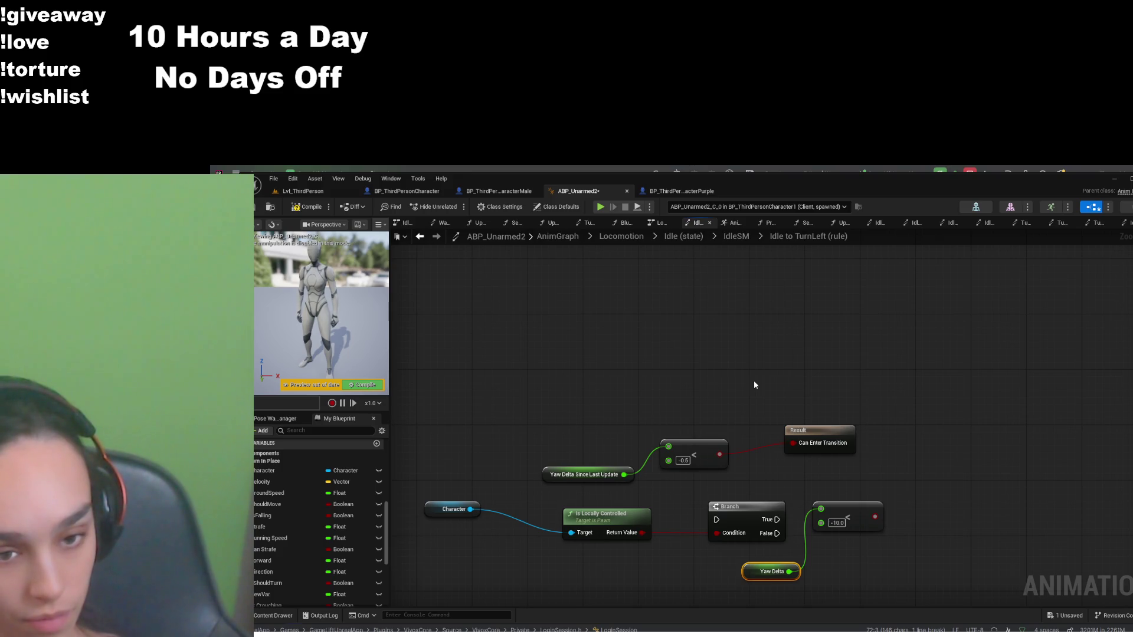
mouse_move(939, 551)
mouse_down()
mouse_move(448, 482)
mouse_move(412, 429)
mouse_up()
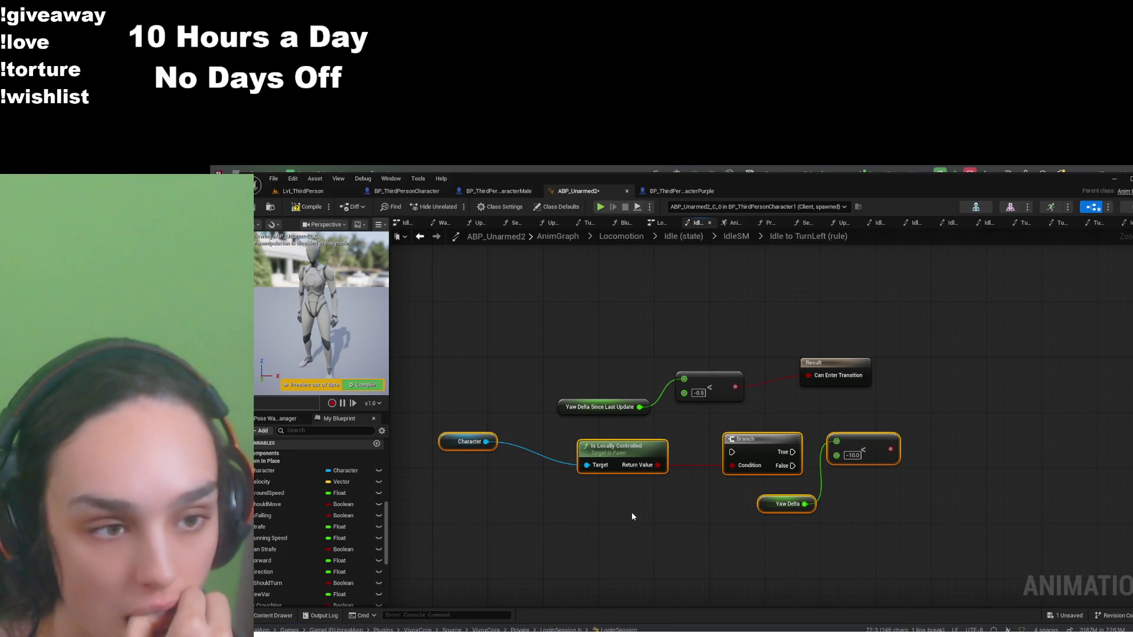
click(931, 538)
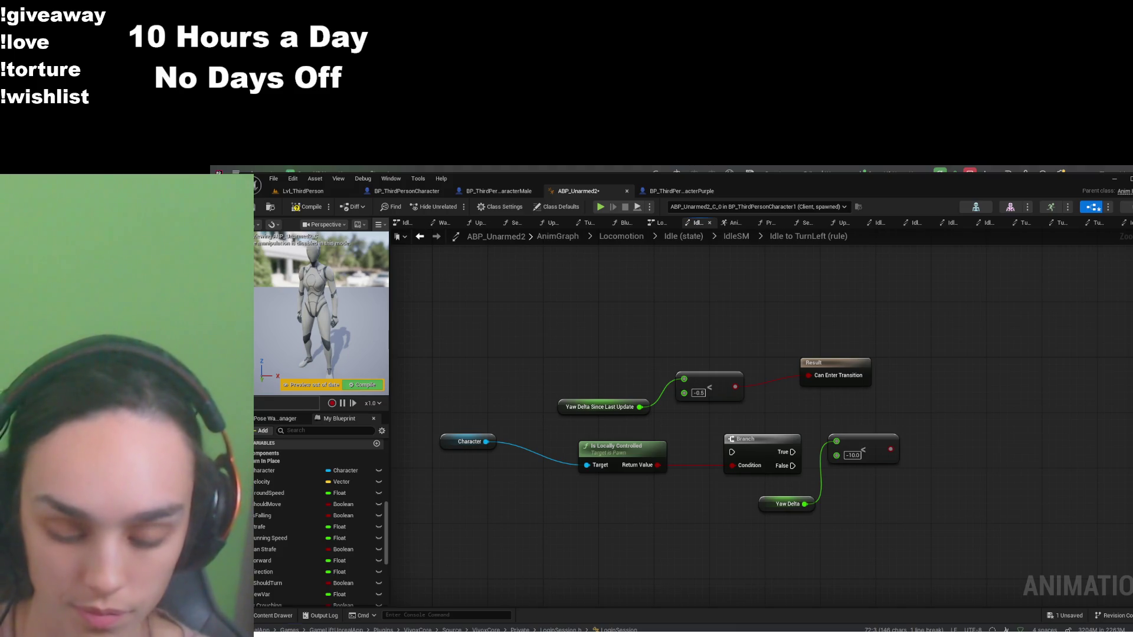
Swap the Branch for a Select wired to Can Enter Transition, moving the Yaw Delta nodes below
key(ctrl+z)
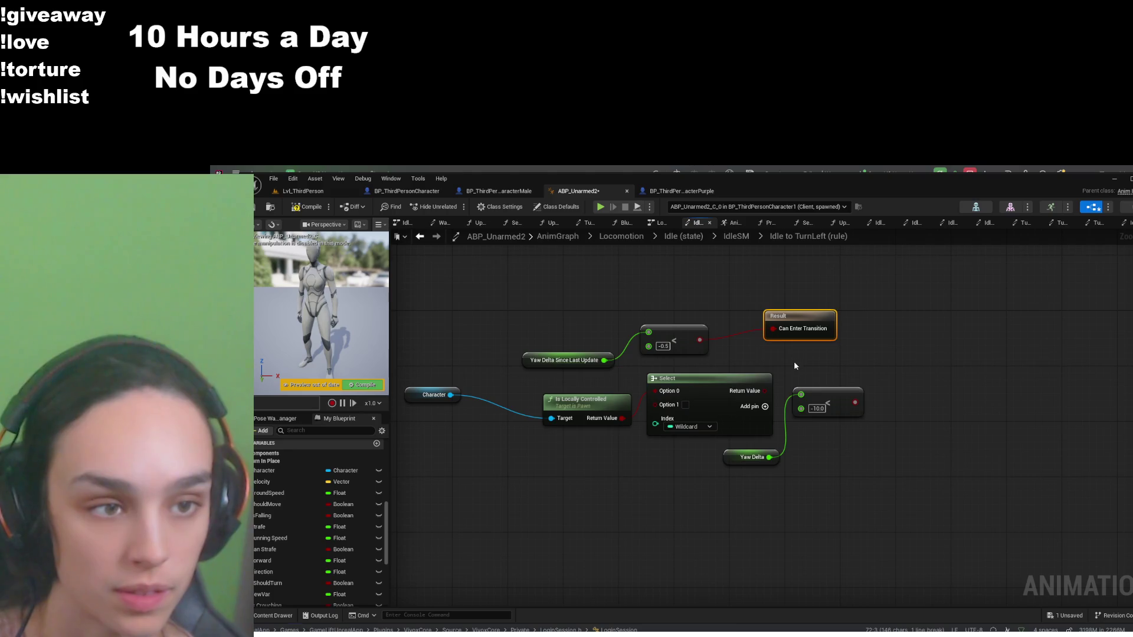
drag(803, 319, 934, 401)
mouse_move(764, 392)
mouse_down()
mouse_move(863, 392)
mouse_move(841, 402)
mouse_move(902, 413)
mouse_move(836, 441)
mouse_move(776, 504)
mouse_move(855, 475)
mouse_up()
mouse_move(877, 530)
mouse_down()
mouse_move(736, 463)
mouse_move(601, 476)
mouse_up()
click(815, 470)
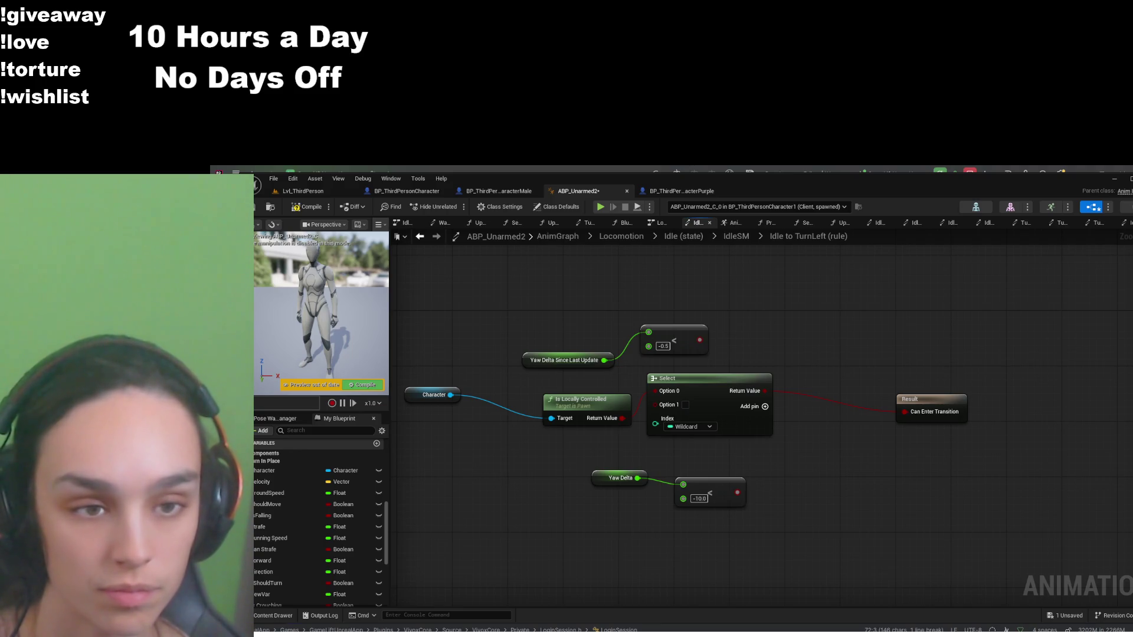
drag(597, 493, 599, 481)
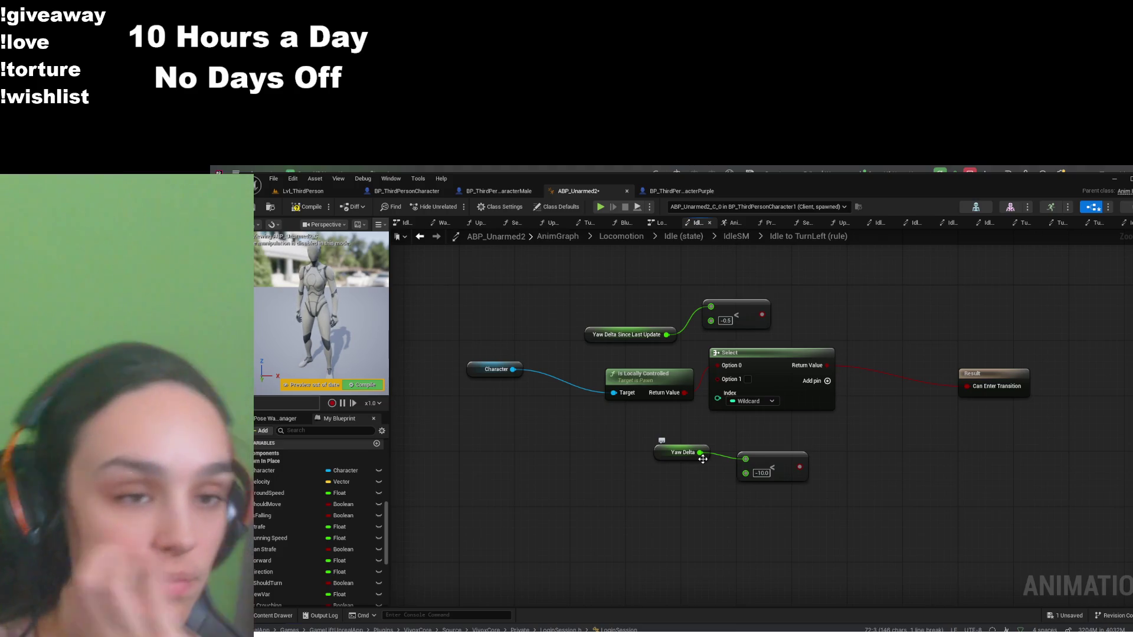
click(759, 406)
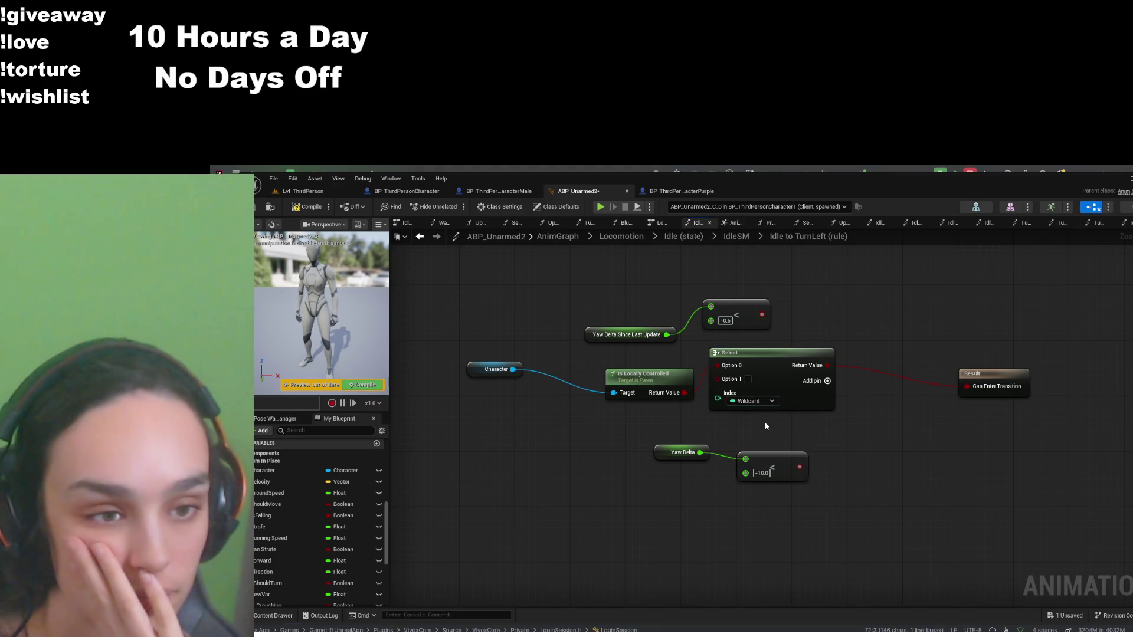
click(763, 422)
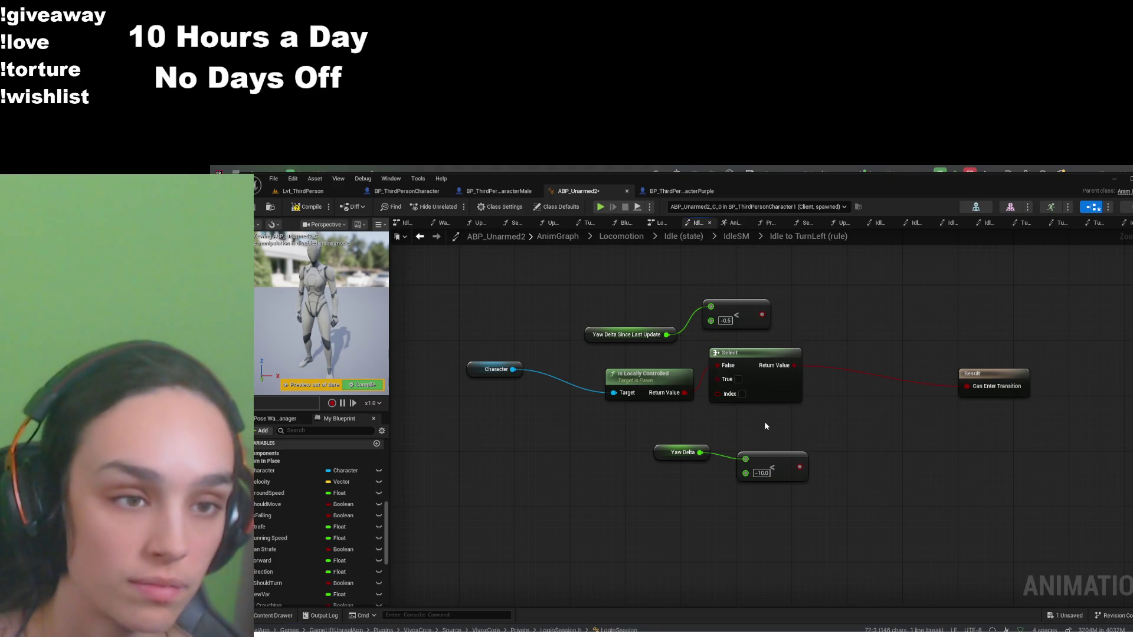
key(ctrl+z)
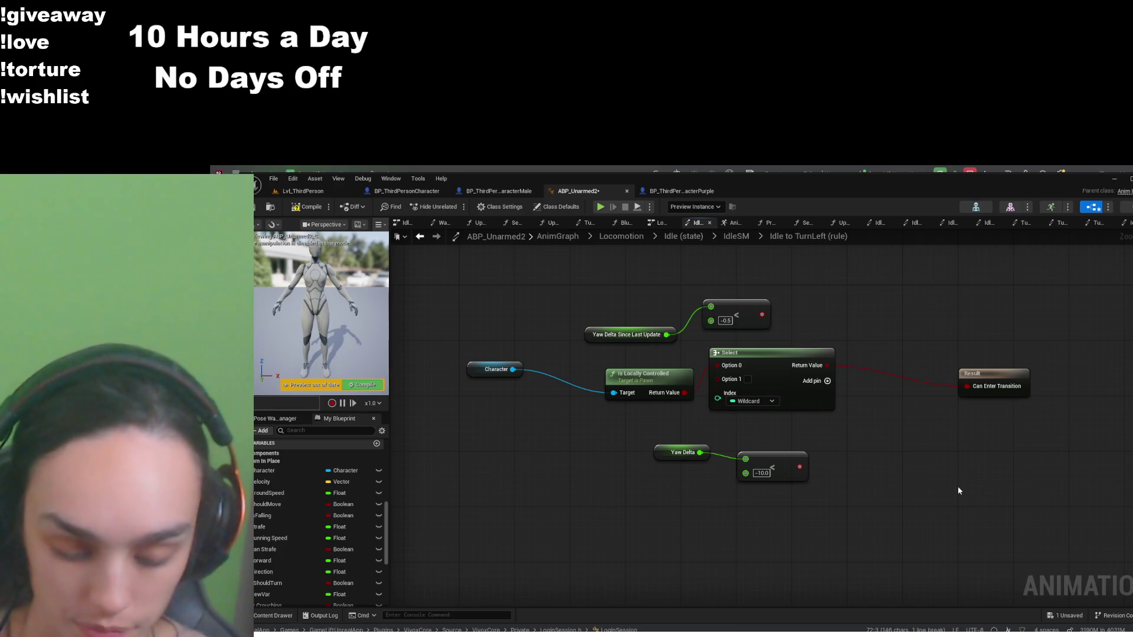
scroll(944, 435, down, 2)
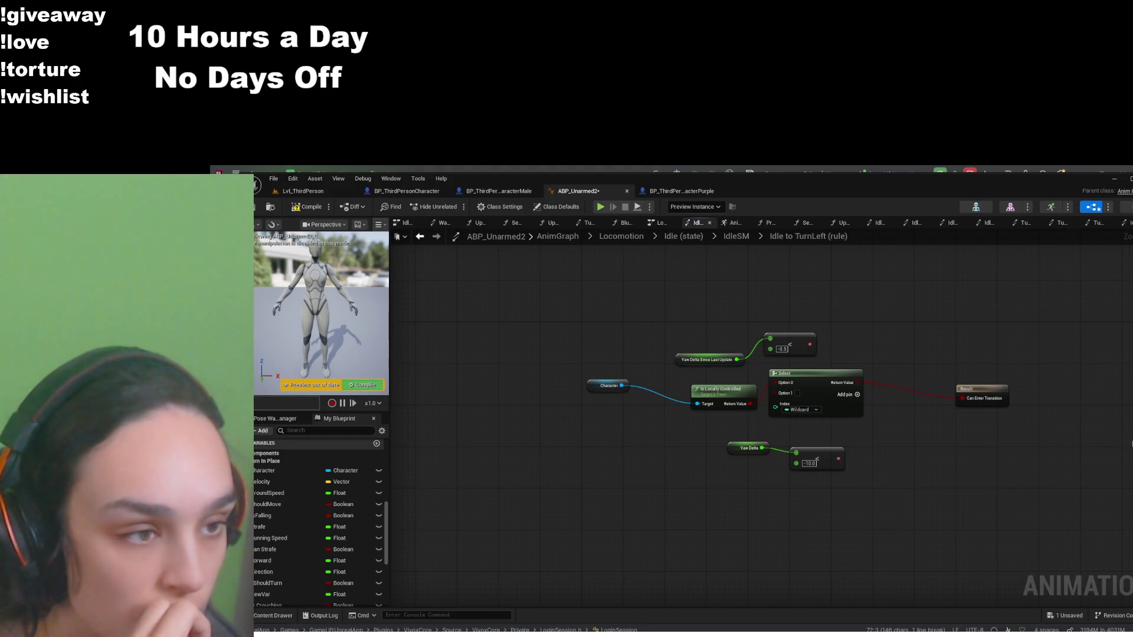
Delete the stray pasted Break Select node and adjust the Select node's options
key(ctrl+v)
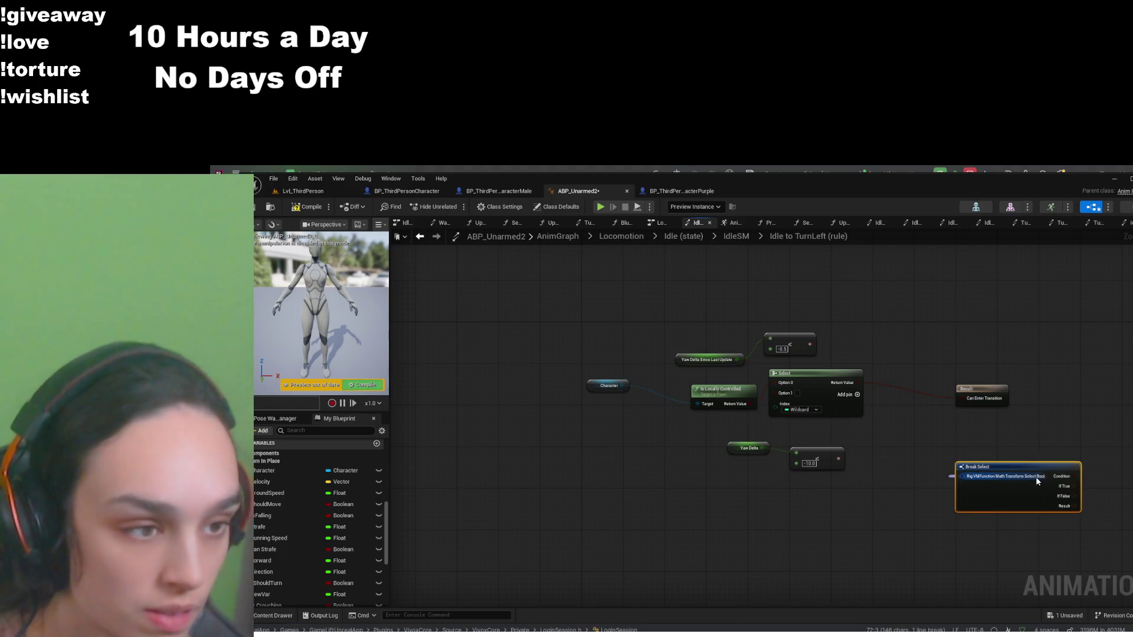
key(Delete)
scroll(876, 400, up, 2)
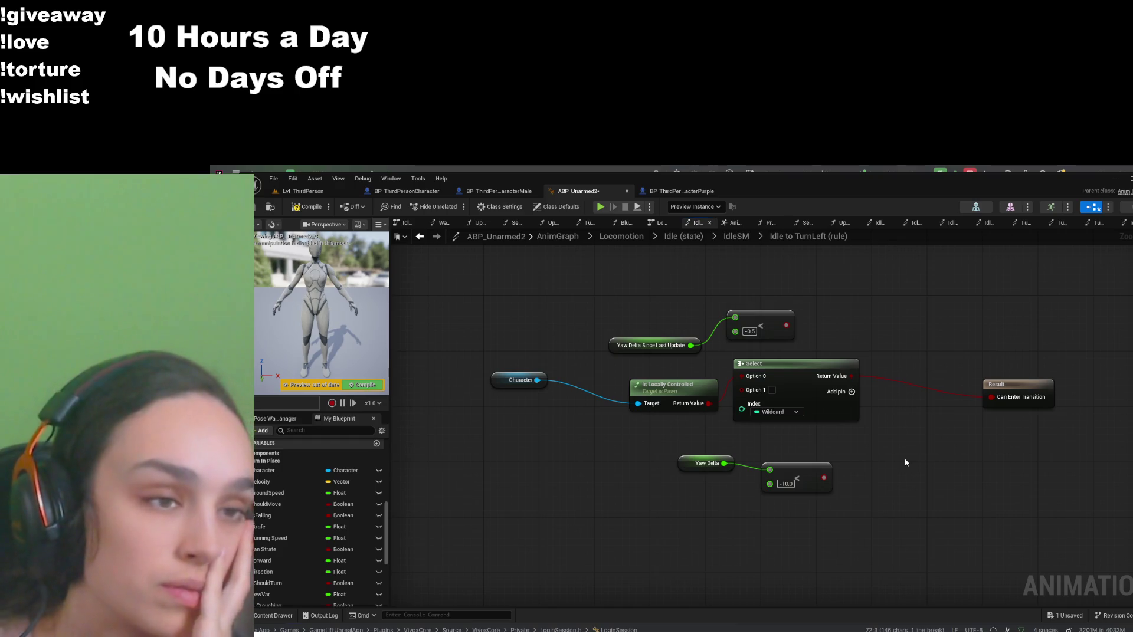
click(836, 393)
click(836, 393)
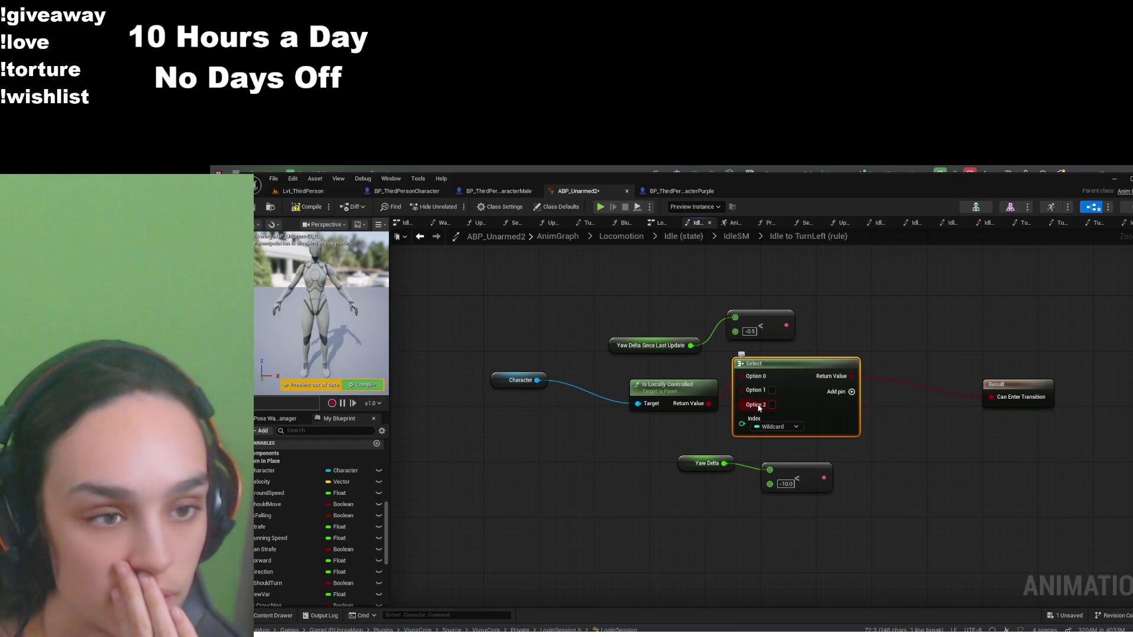
click(907, 451)
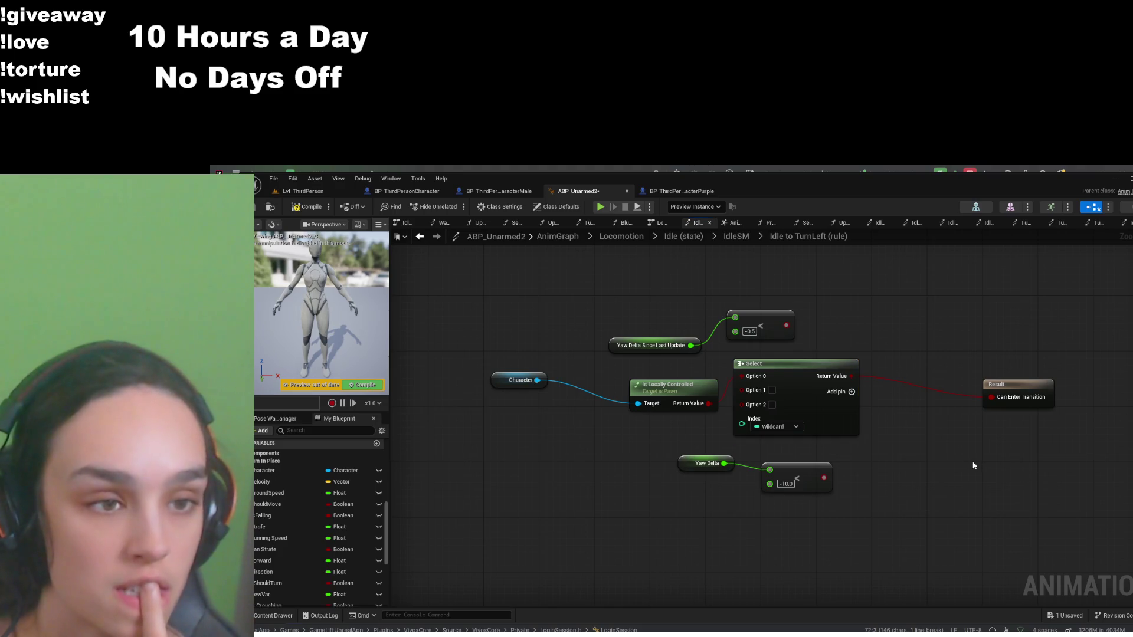
Set the Select index to Boolean, feed it Is Locally Controlled, and wire both '<' results in
click(781, 445)
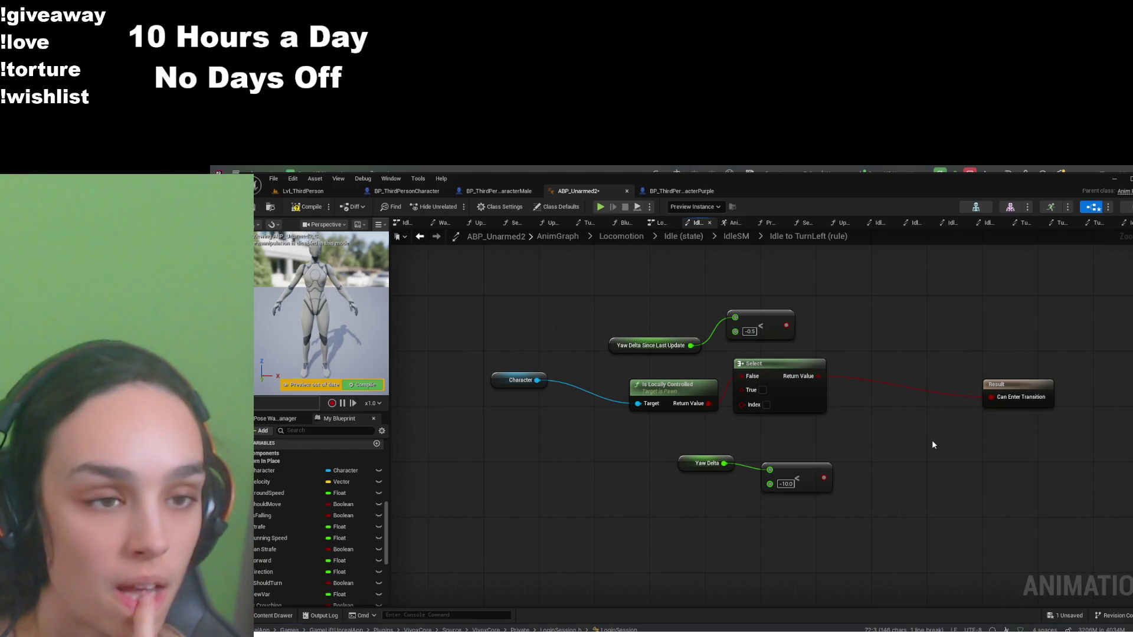
drag(752, 409, 746, 406)
click(747, 381)
mouse_move(778, 374)
mouse_down()
mouse_move(834, 374)
mouse_move(813, 374)
mouse_up()
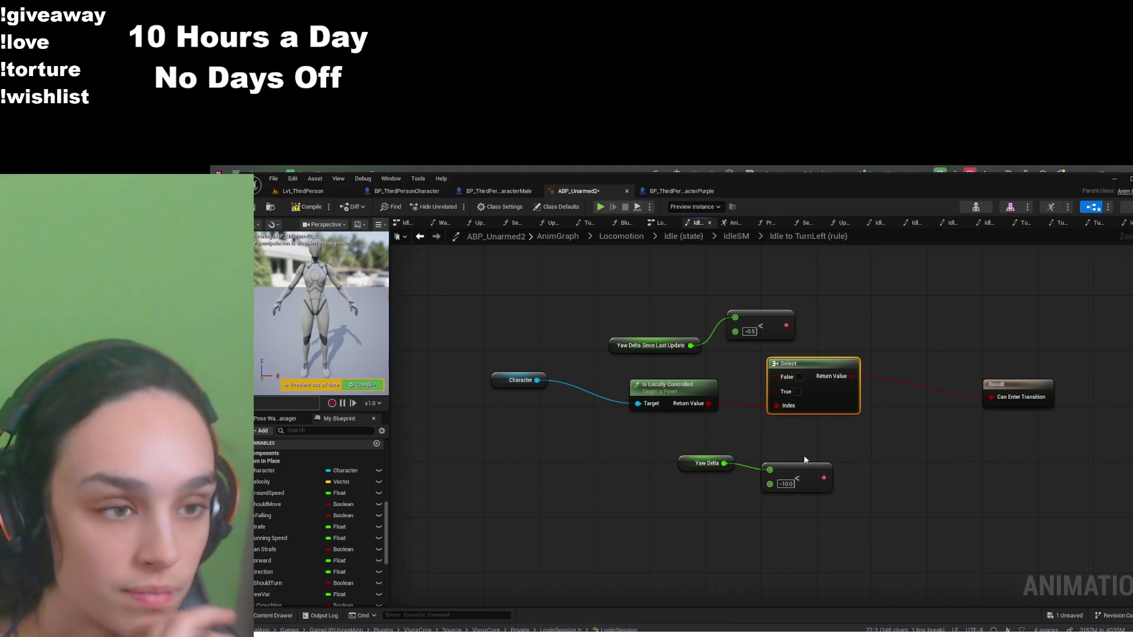
mouse_move(823, 479)
mouse_down()
mouse_move(773, 431)
mouse_move(770, 398)
mouse_move(765, 413)
mouse_up()
drag(787, 325, 778, 377)
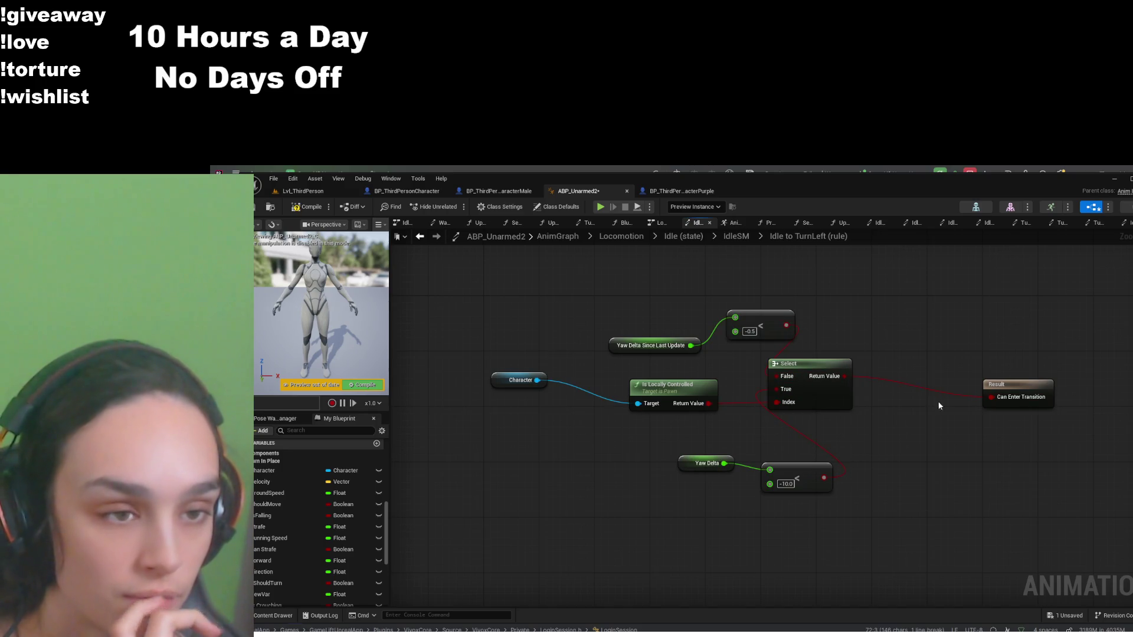
Compile ABP_Unarmed2 and check the single thread-unsafe warning on the Character getter
click(306, 206)
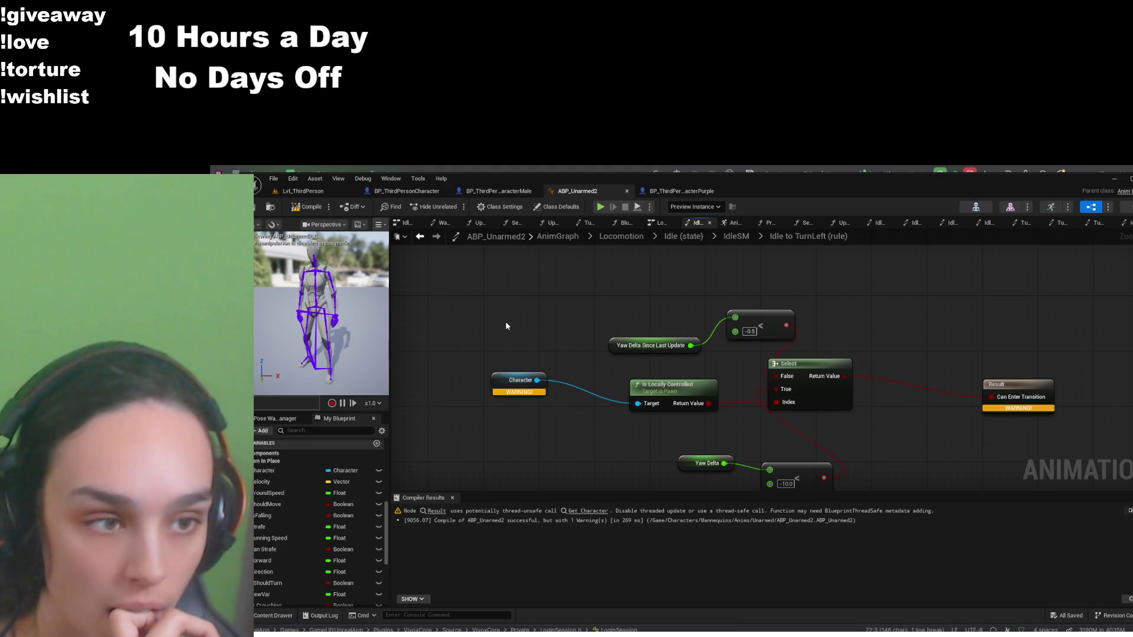
drag(542, 413, 589, 417)
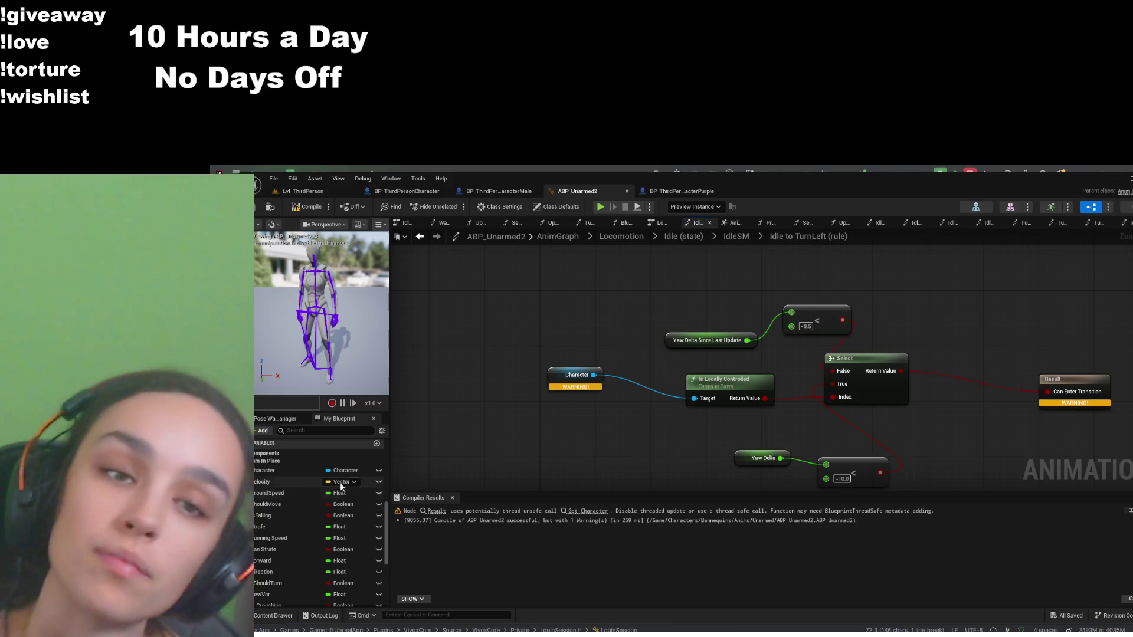
click(310, 468)
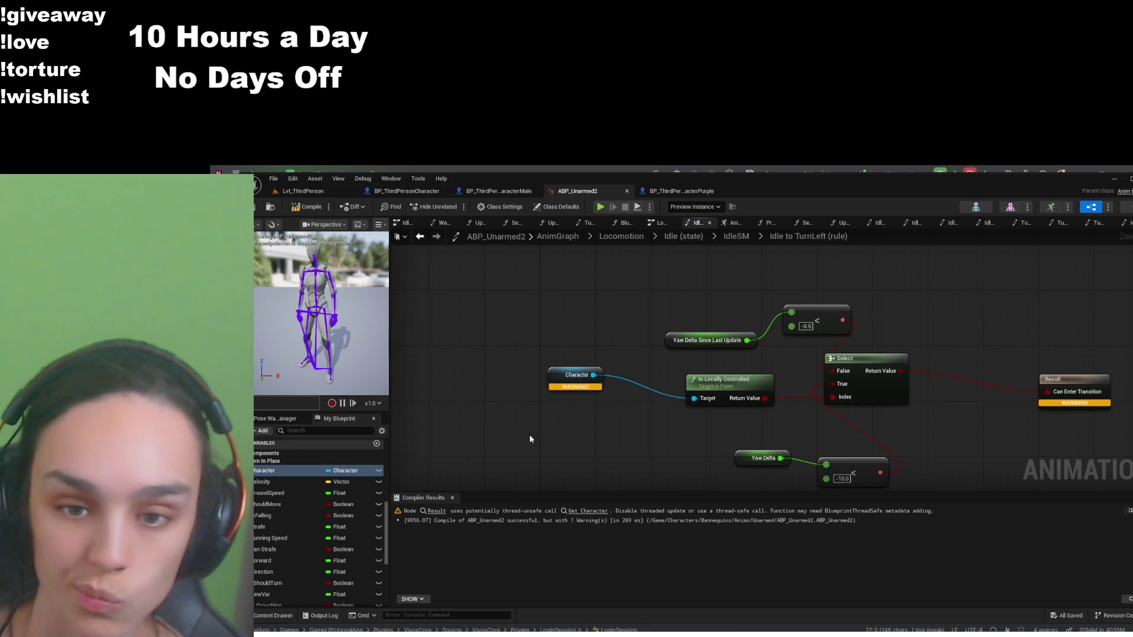
scroll(310, 526, down, 5)
scroll(319, 541, up, 8)
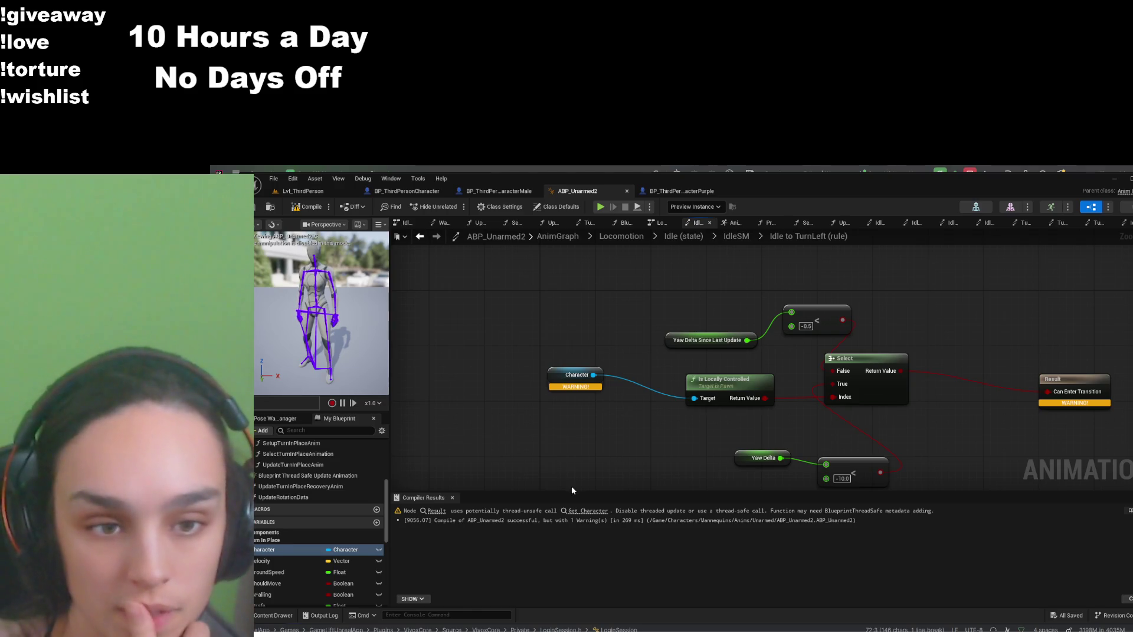
key(ctrl+v)
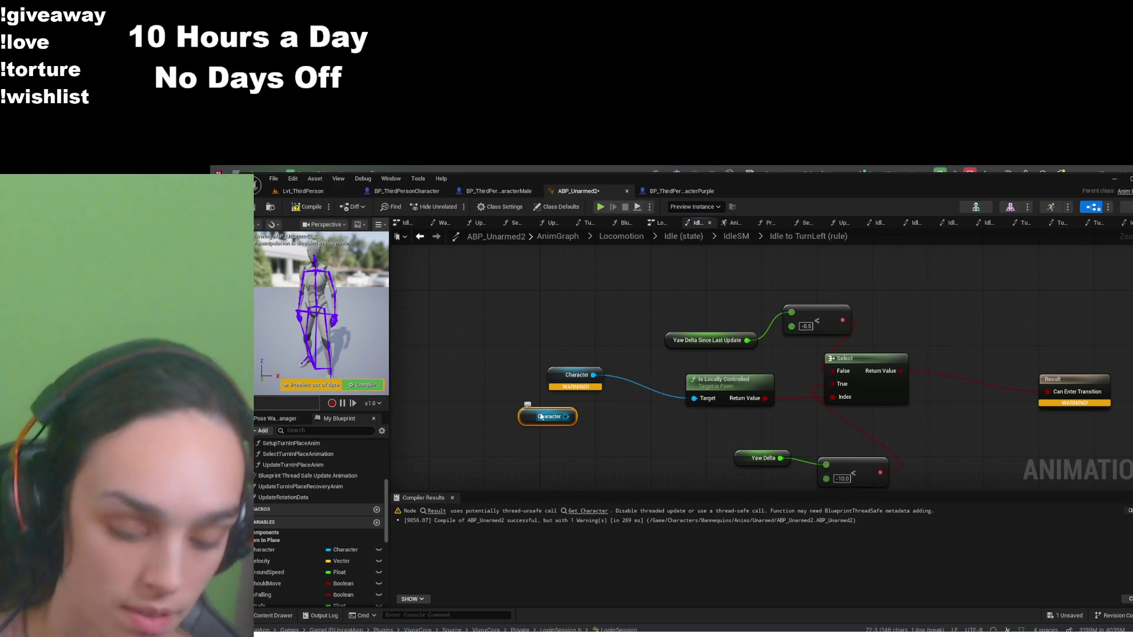
key(Delete)
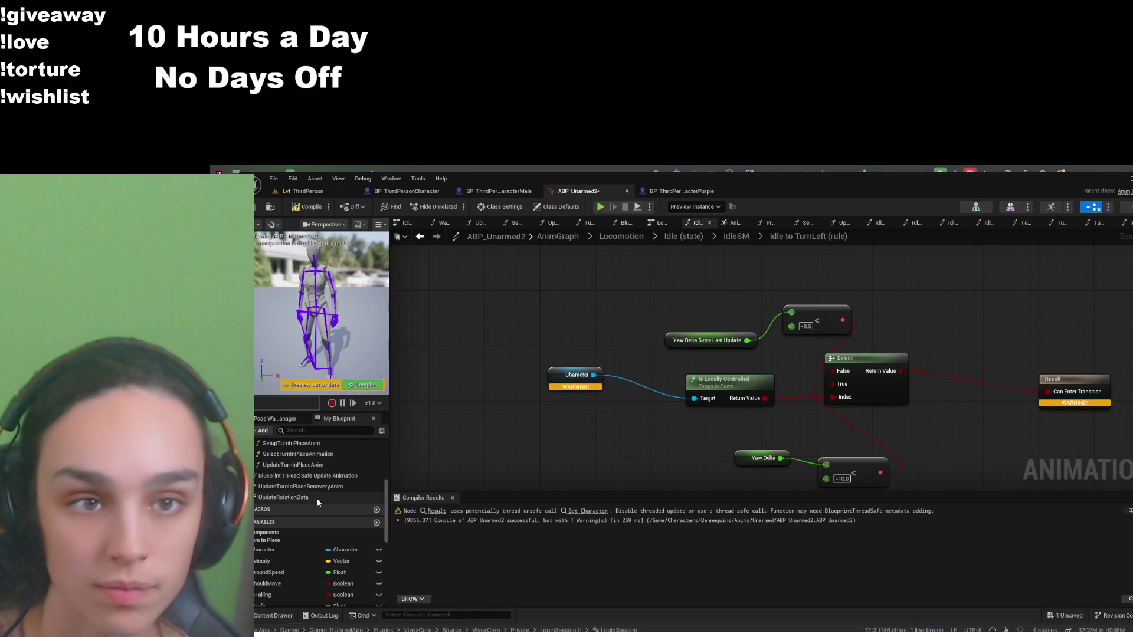
scroll(313, 502, up, 5)
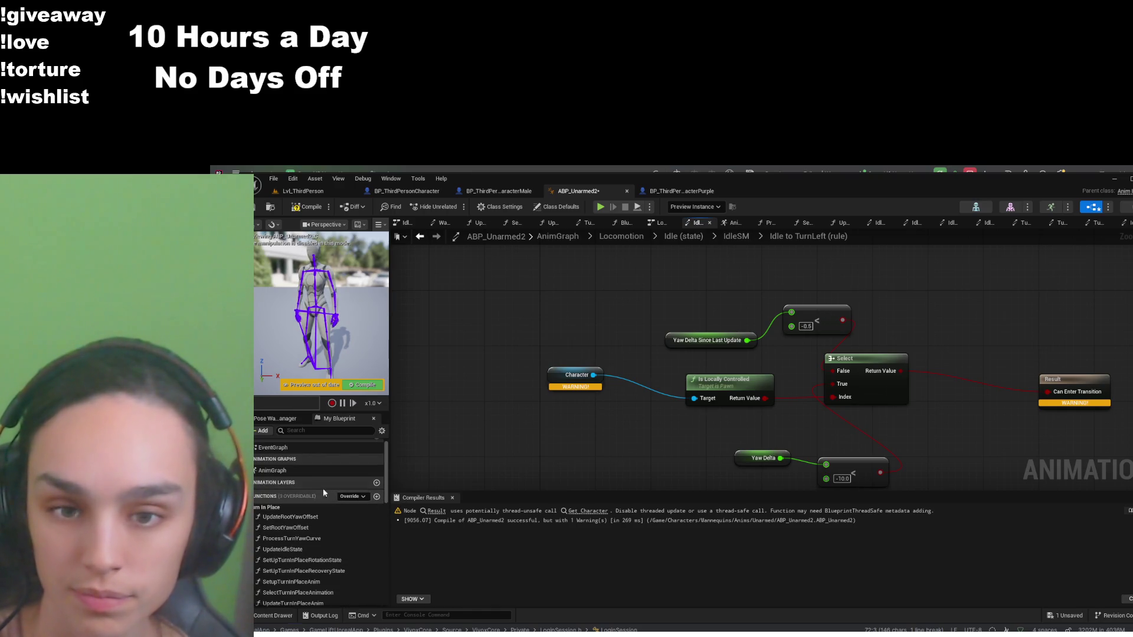
Look over the entry node of the Blueprint Thread Safe Update Animation function
scroll(307, 484, down, 3)
double_click(307, 531)
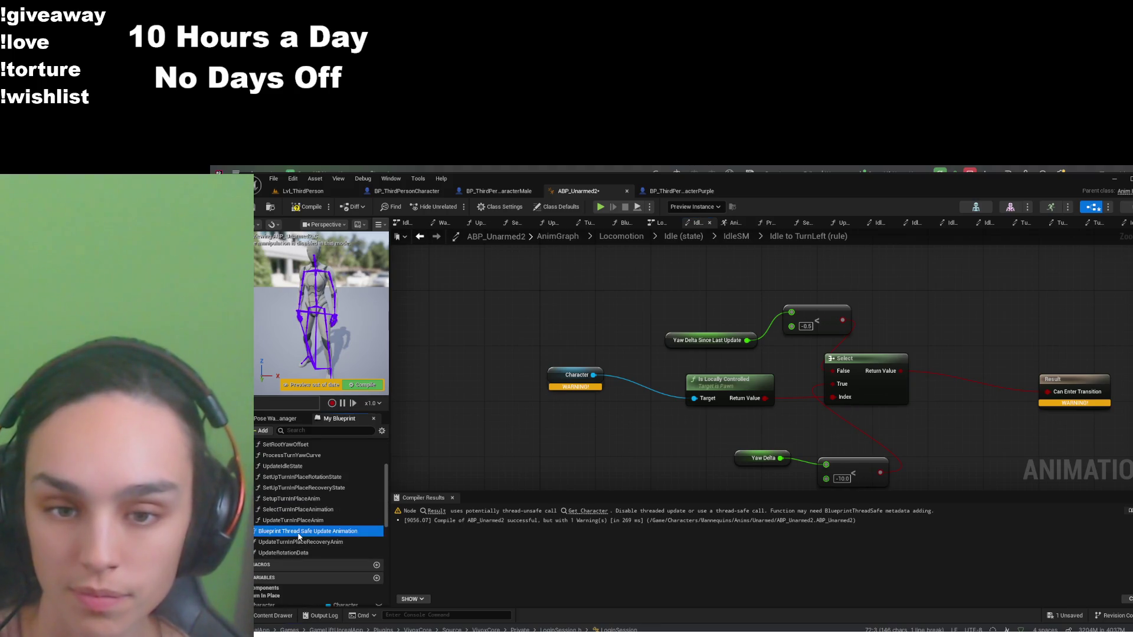
scroll(756, 451, up, 2)
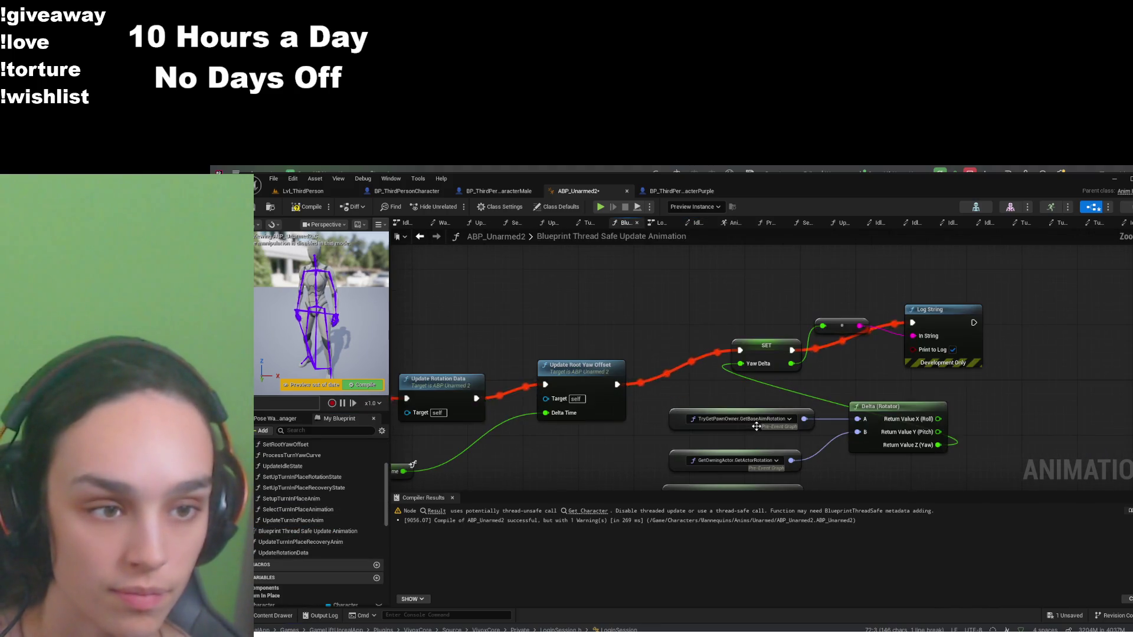
mouse_move(609, 454)
mouse_down()
mouse_move(766, 427)
mouse_move(678, 395)
mouse_up()
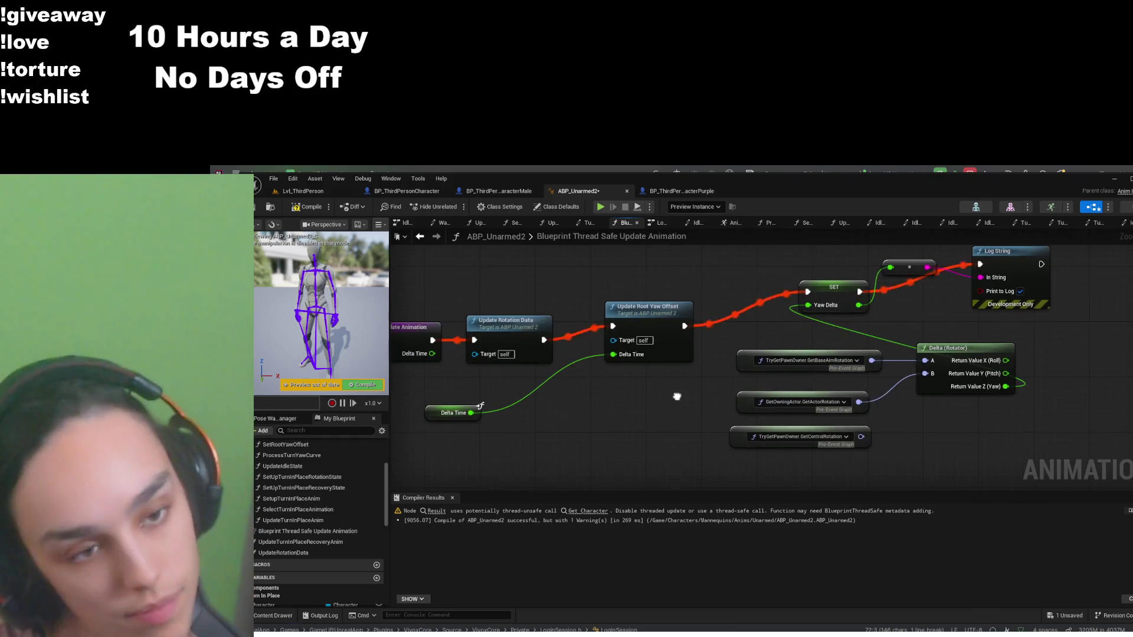
scroll(354, 555, down, 3)
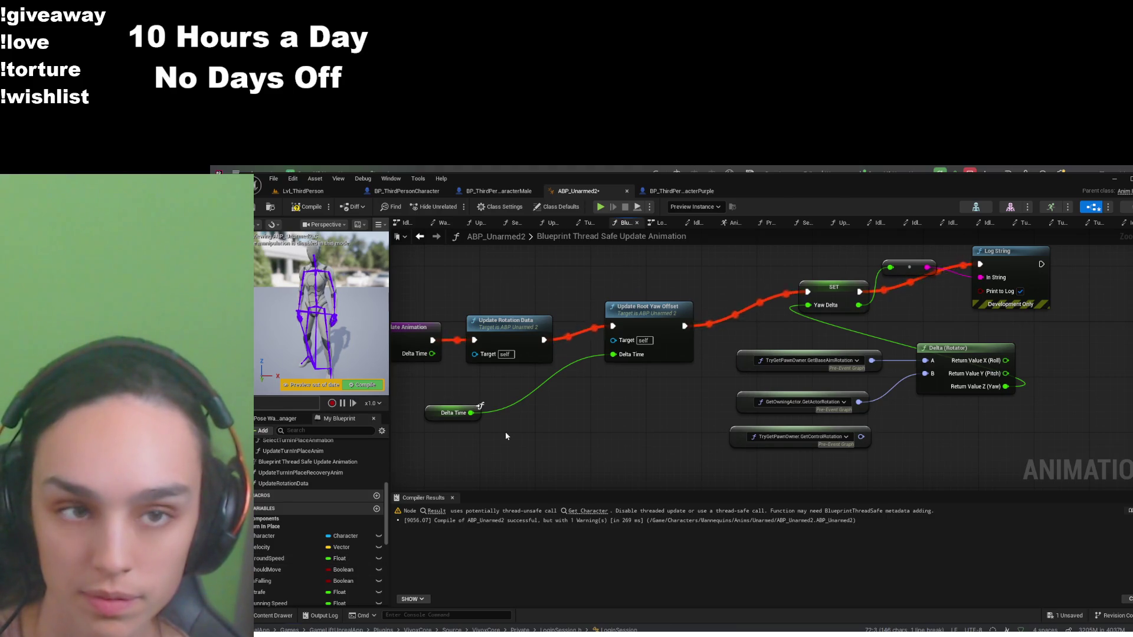
Remove Character from Is Locally Controlled in the Idle to TurnLeft rule, then recompile and save
click(954, 230)
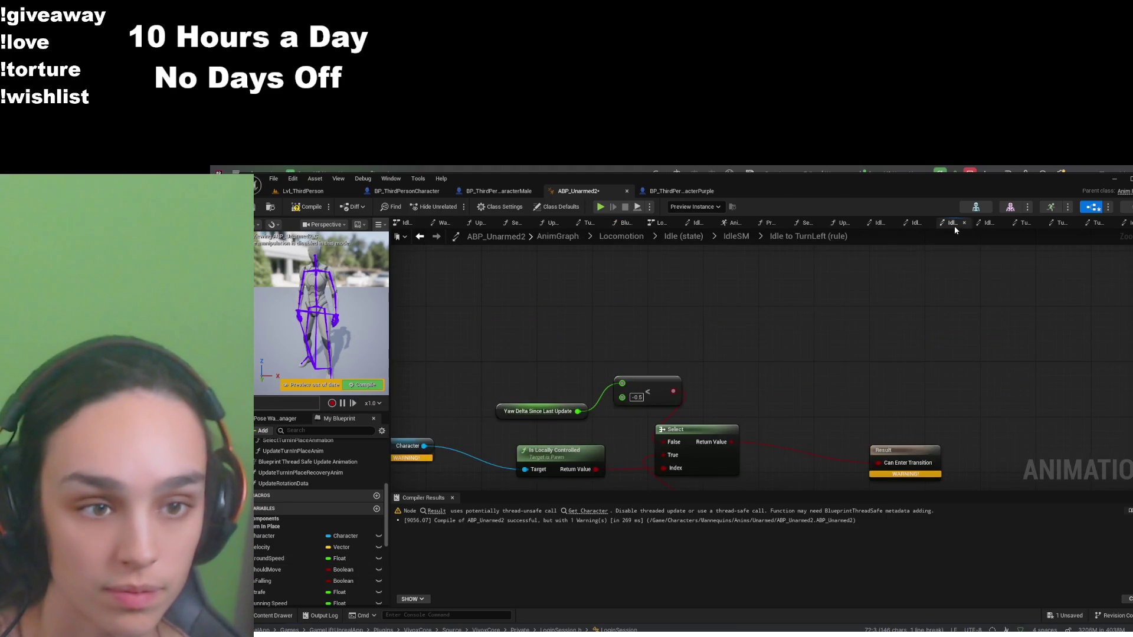
drag(566, 363, 749, 324)
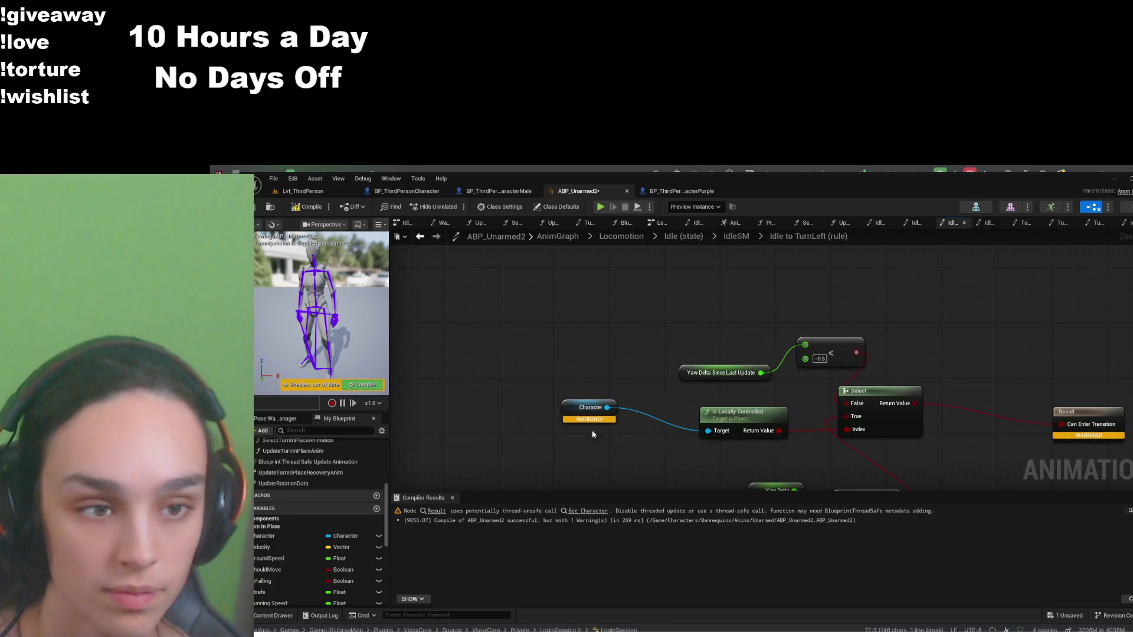
drag(586, 413, 629, 388)
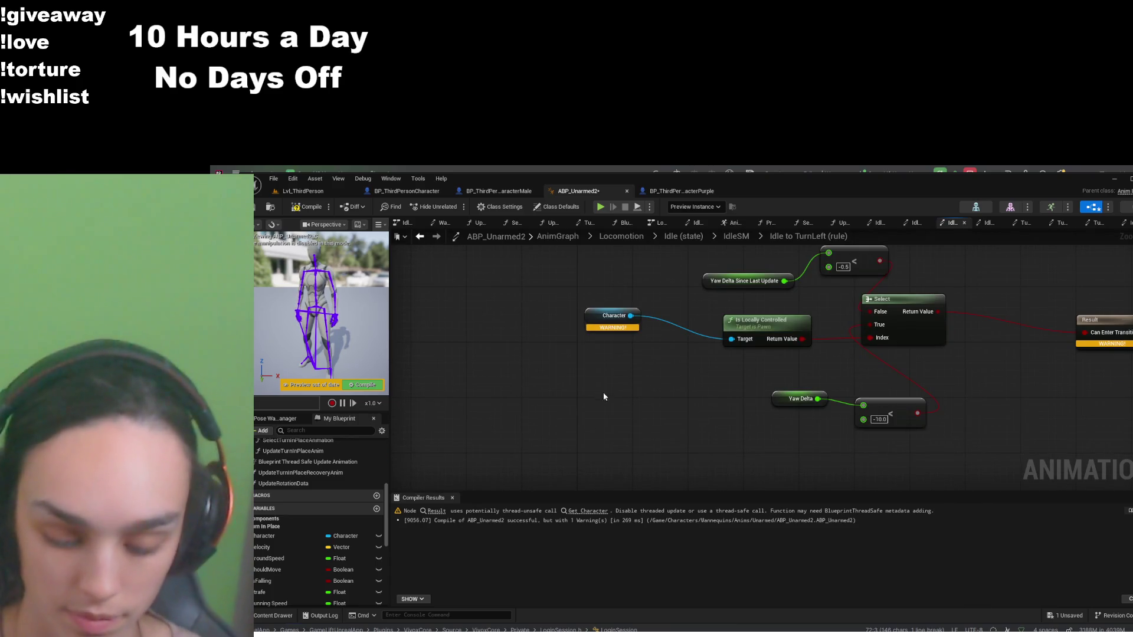
key(ctrl+v)
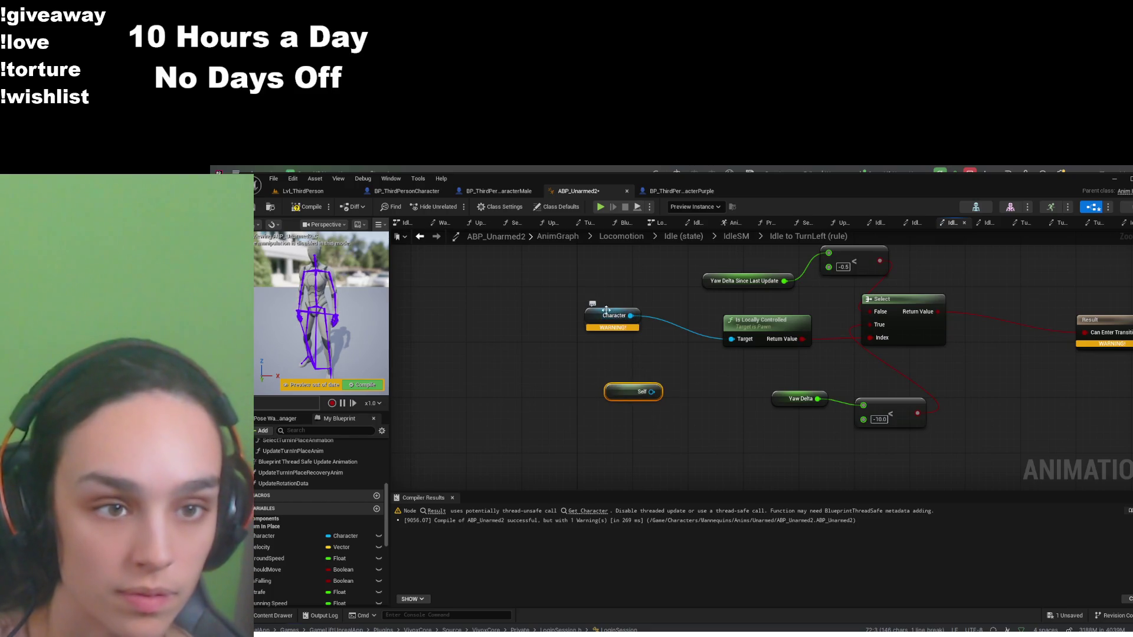
click(608, 316)
key(Delete)
mouse_move(652, 392)
mouse_down()
mouse_move(734, 334)
mouse_move(720, 380)
mouse_move(571, 413)
mouse_up()
key(Delete)
click(307, 206)
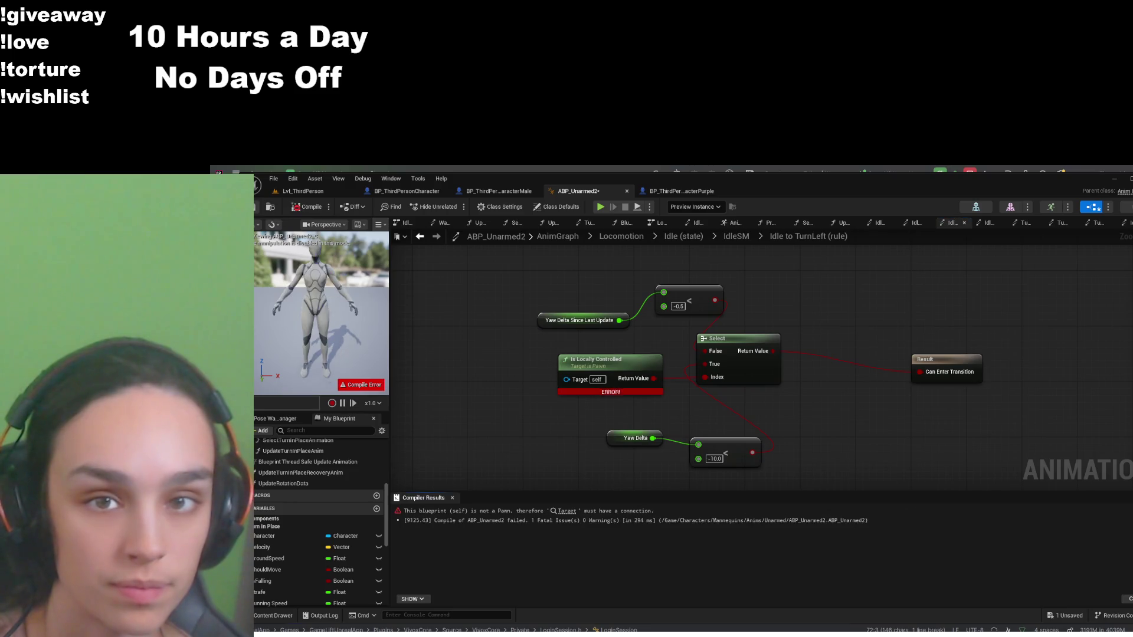
key(ctrl+s)
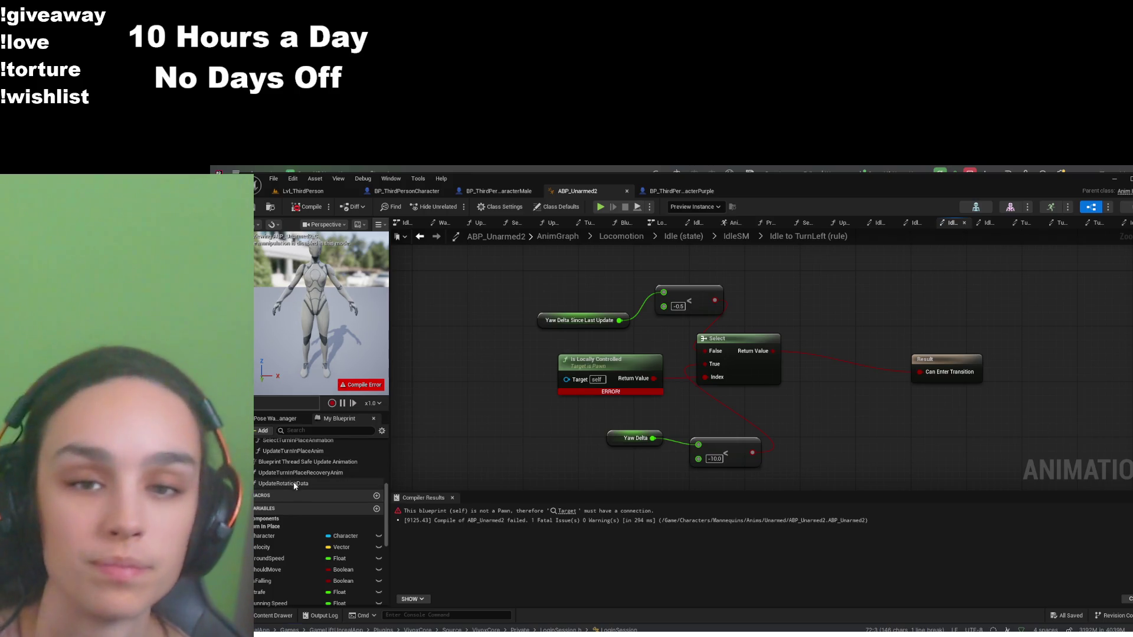
Add a new Actor variable named Owner in the thread-safe update function
double_click(307, 461)
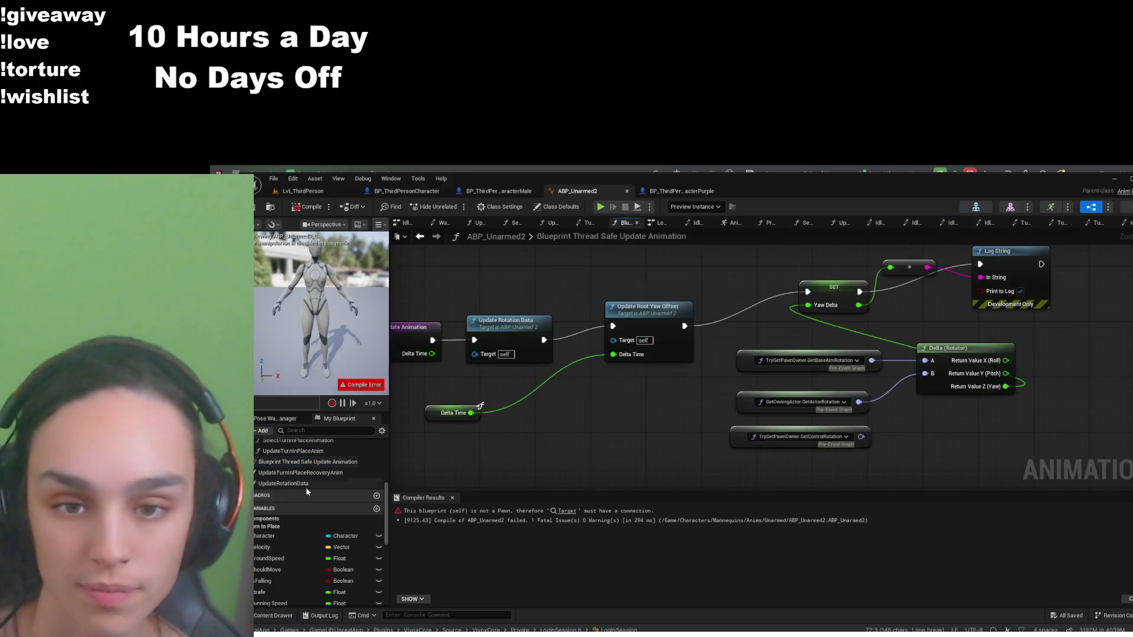
click(376, 510)
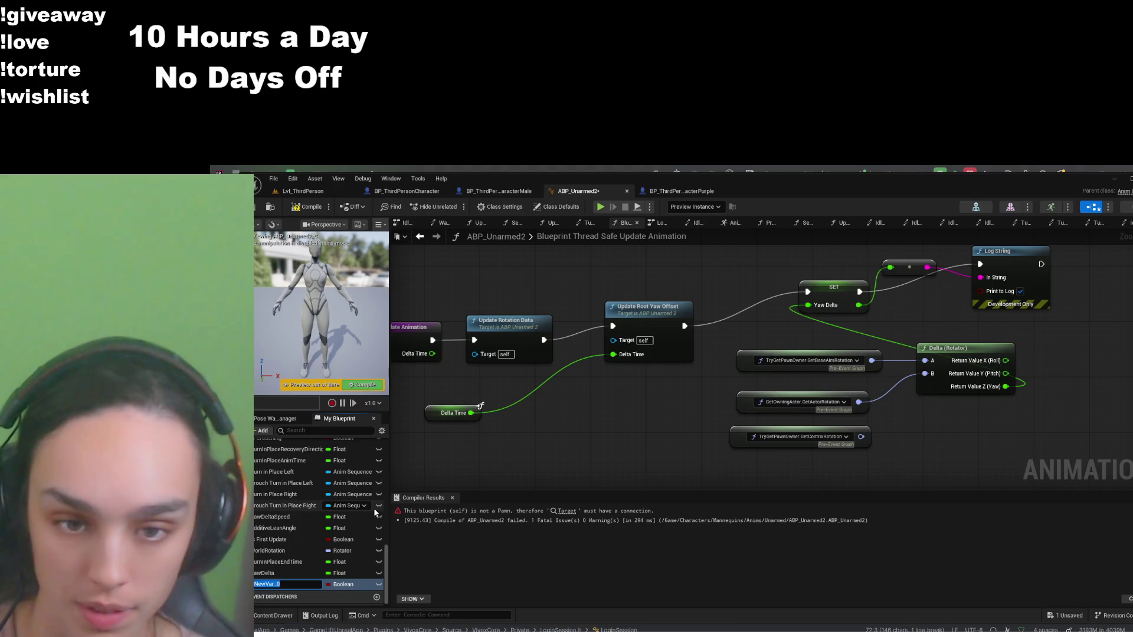
text(Owner)
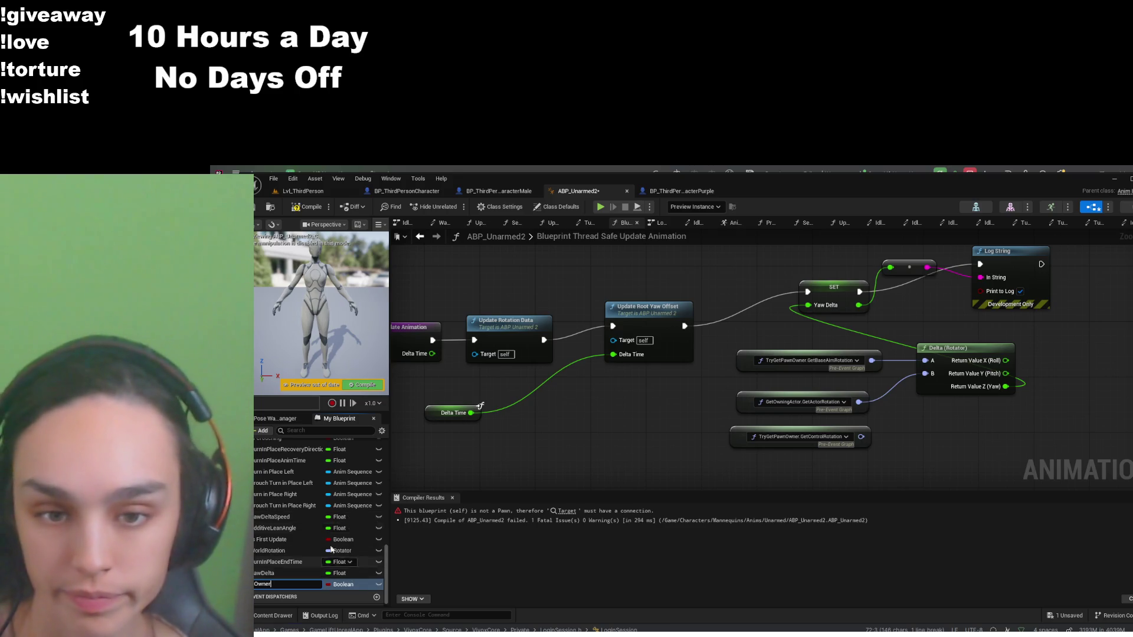
scroll(330, 548, up, 10)
scroll(321, 536, down, 10)
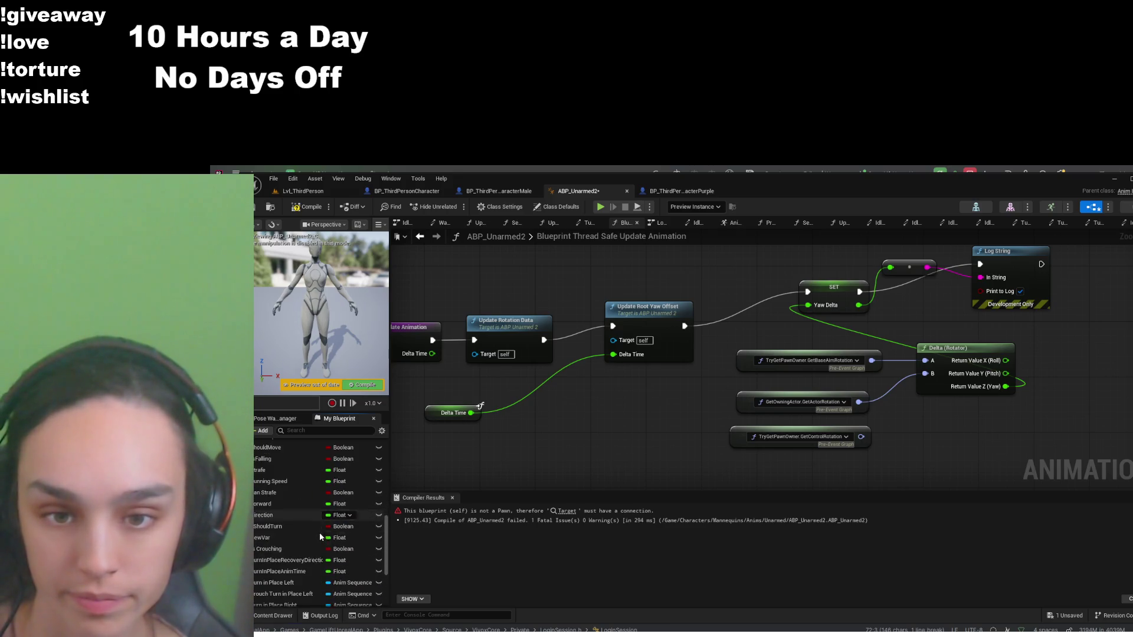
double_click(261, 576)
text(Owner)
key(Return)
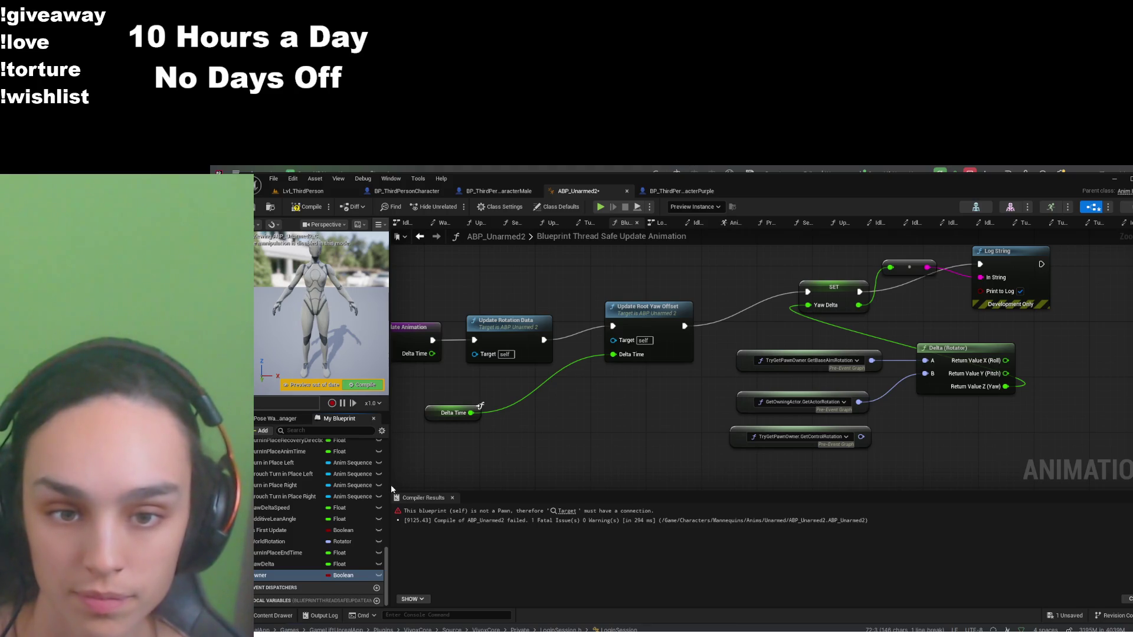
Add a Set Owner node after Log String in the execution flow
drag(724, 447, 561, 493)
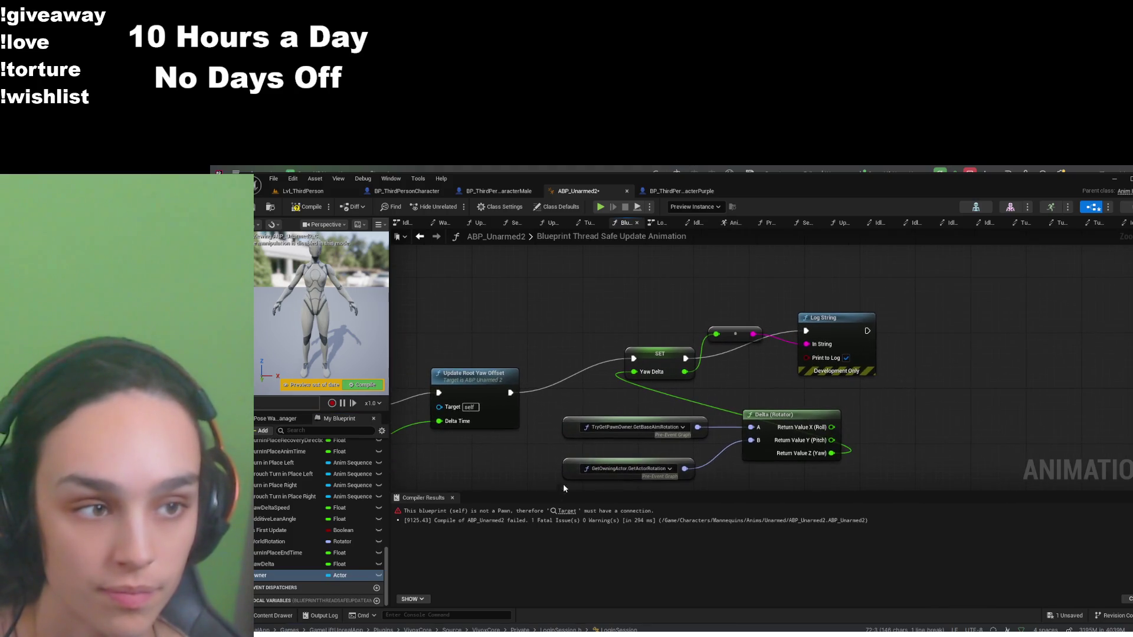
mouse_move(865, 332)
mouse_down()
mouse_move(986, 313)
mouse_move(976, 338)
mouse_up()
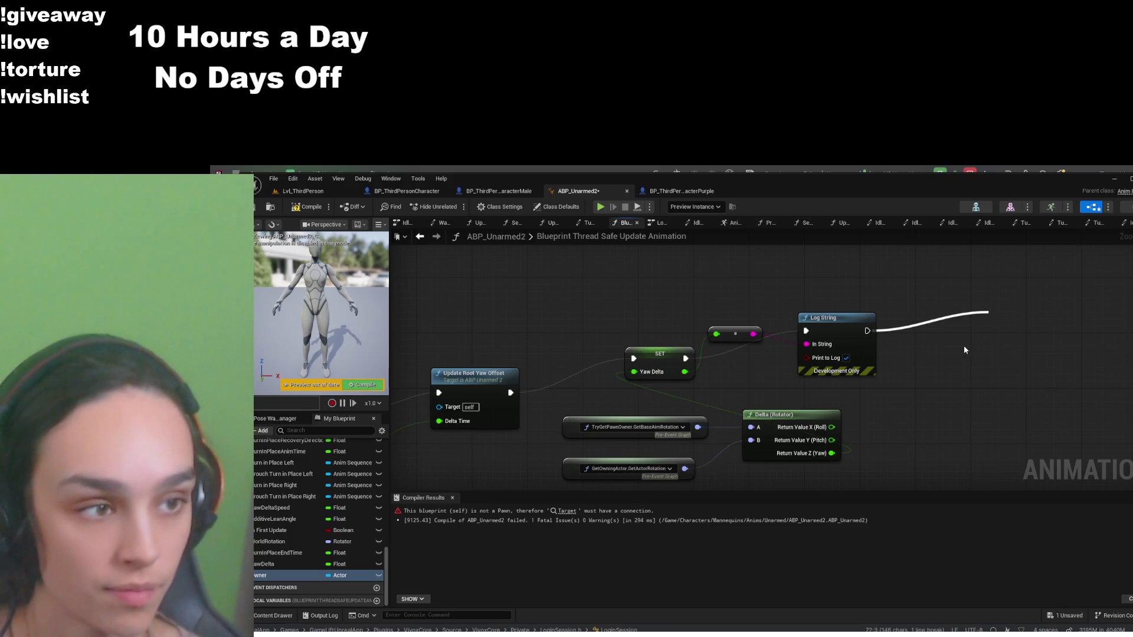
click(1011, 357)
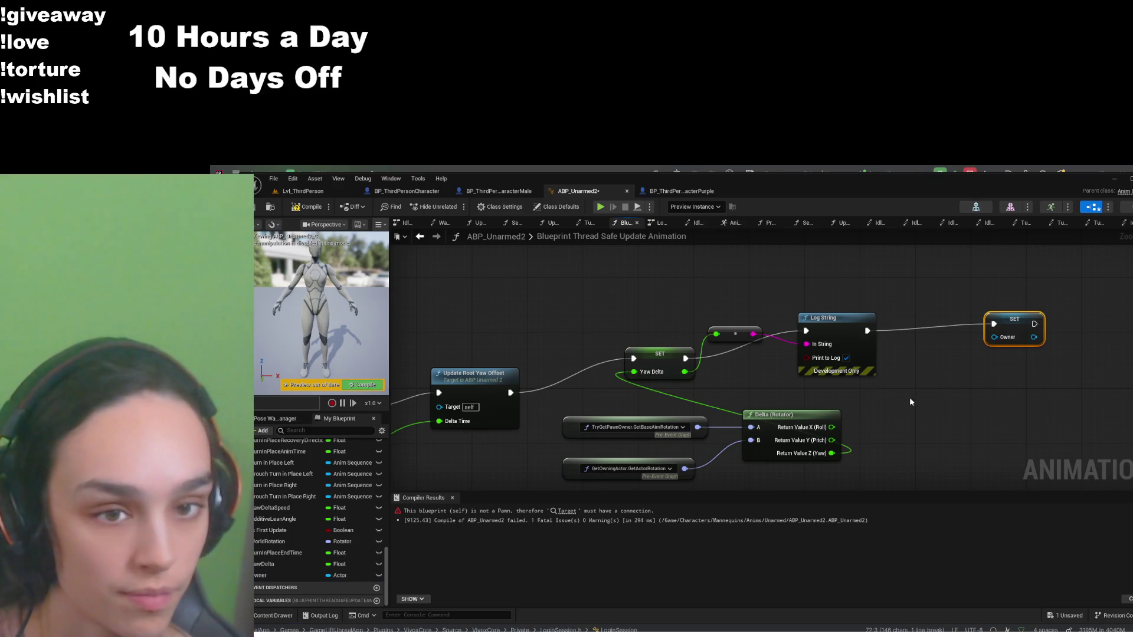
Wire an Owner getter into the SET Owner node's input
drag(914, 399, 925, 399)
scroll(318, 501, up, 10)
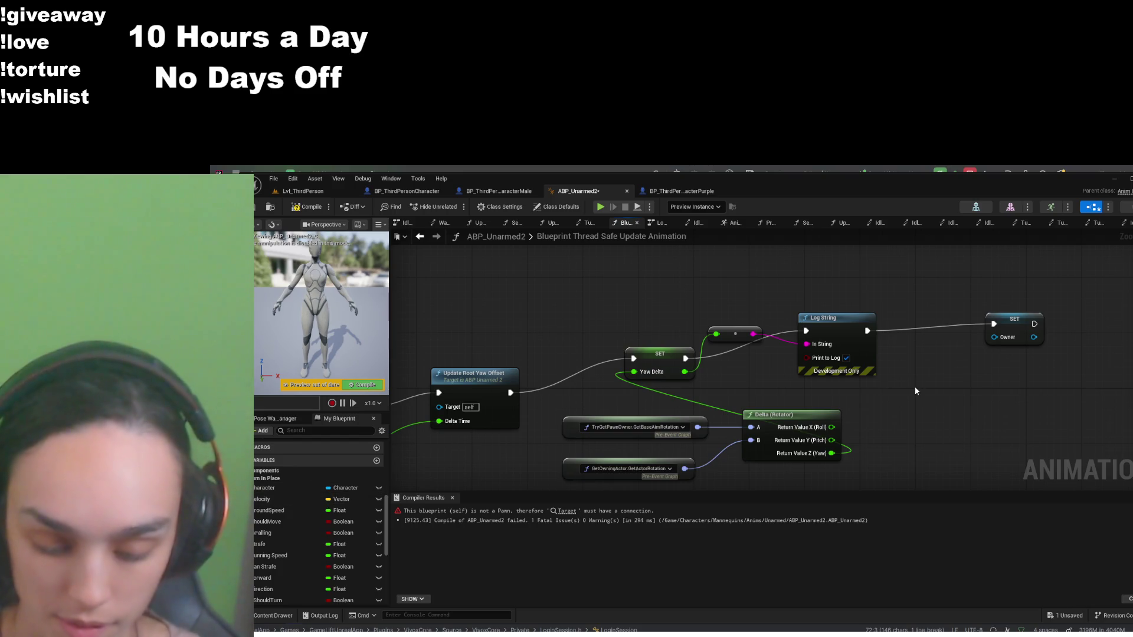
key(ctrl+v)
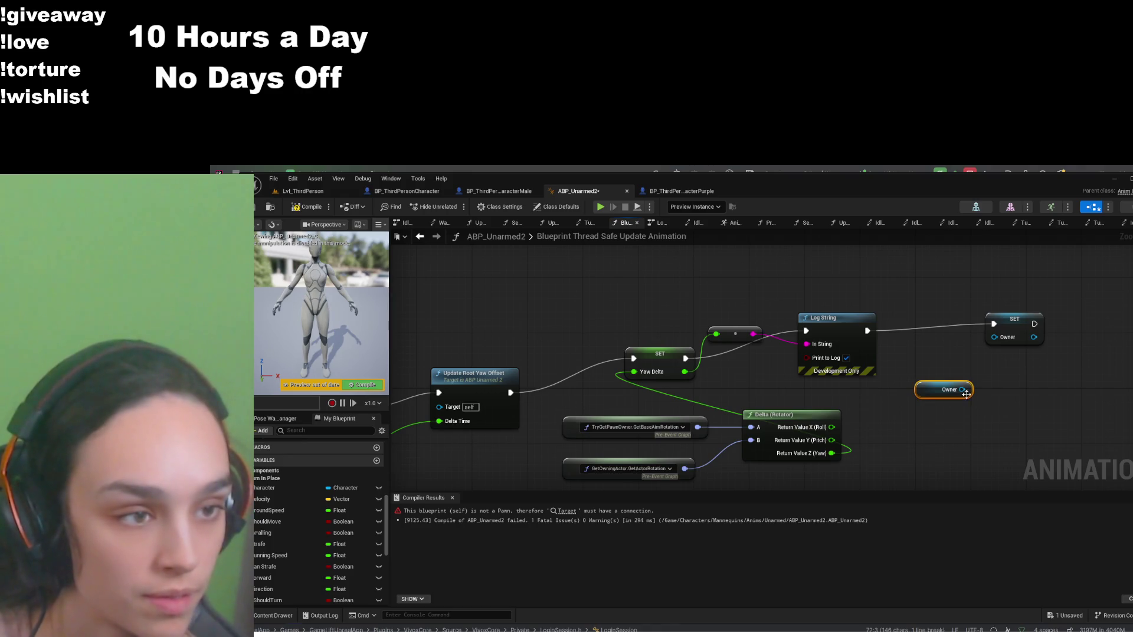
drag(964, 390, 995, 337)
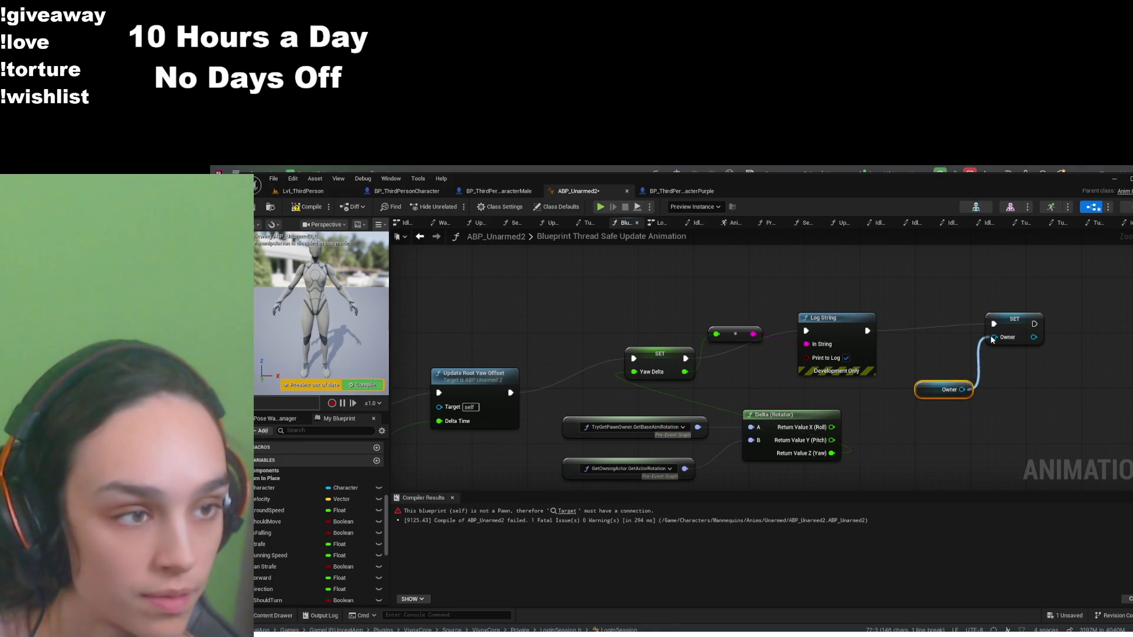
Recompile the blueprint and go to the Idle to TurnLeft transition rule
click(306, 207)
mouse_move(842, 440)
mouse_down()
mouse_move(948, 455)
mouse_move(765, 453)
mouse_up()
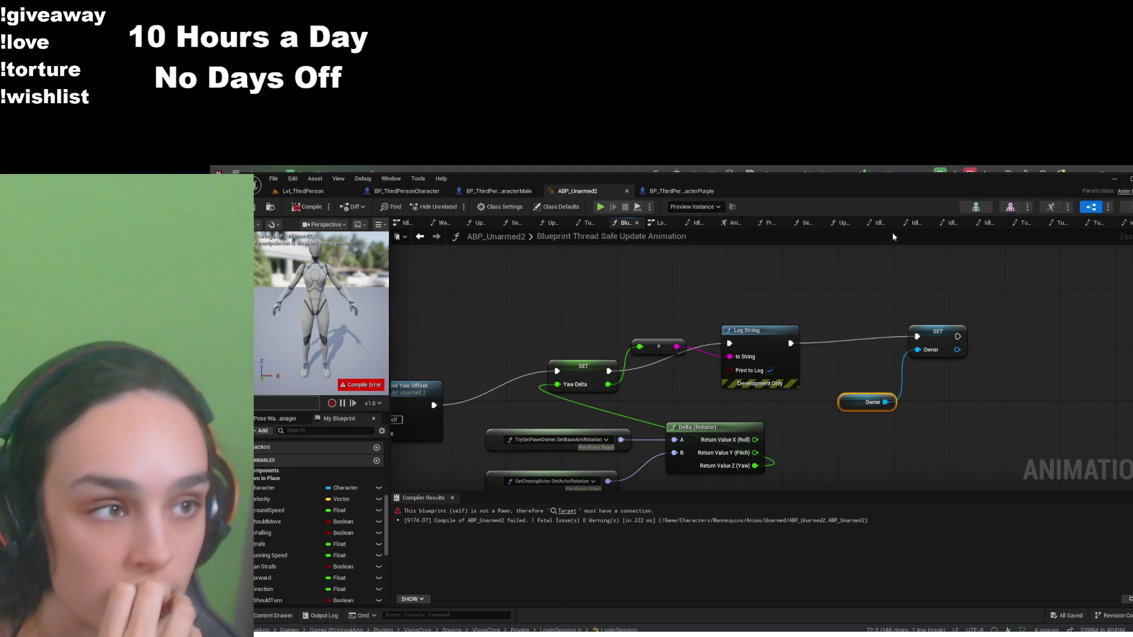
click(696, 225)
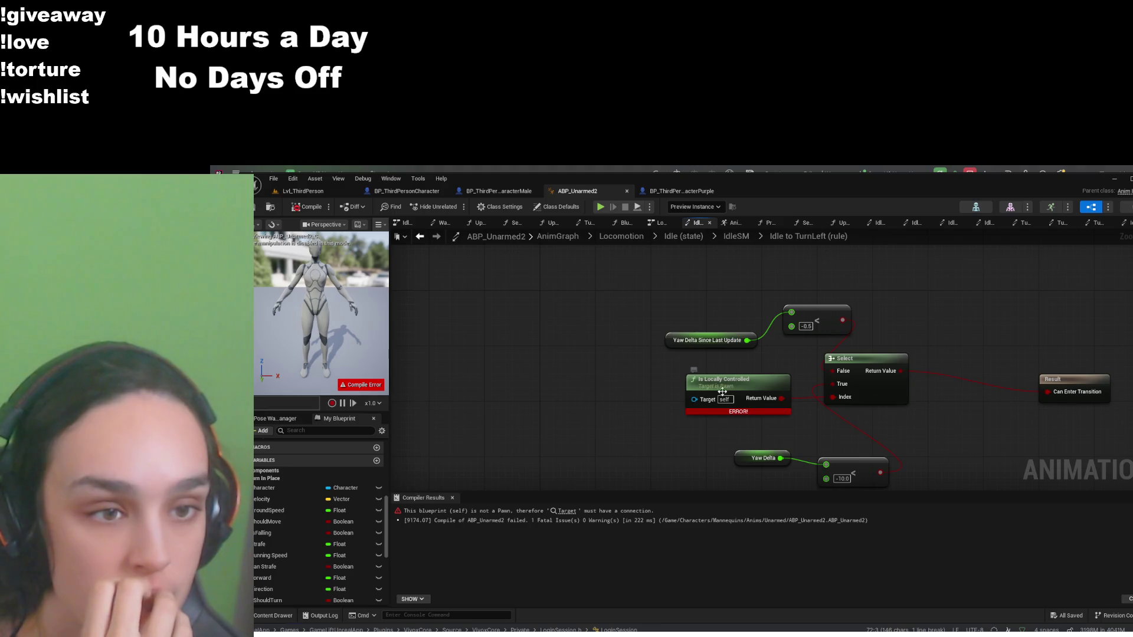
Feed an Owner getter through Get Instigator into Is Locally Controlled in the rule
scroll(296, 556, down, 5)
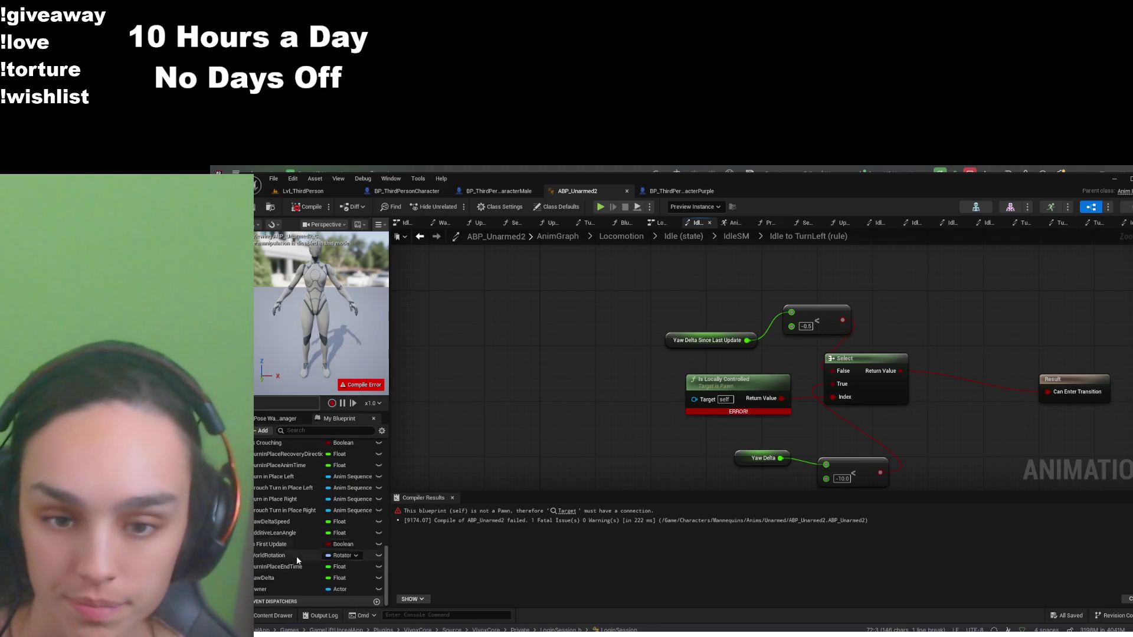
click(284, 589)
click(648, 379)
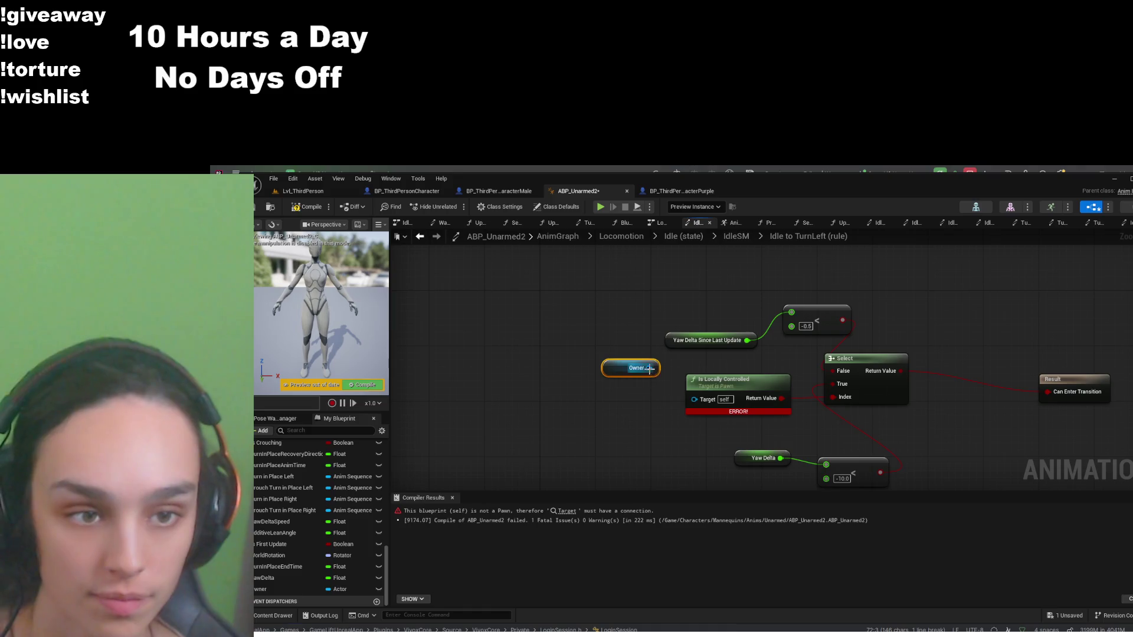
key(ctrl+v)
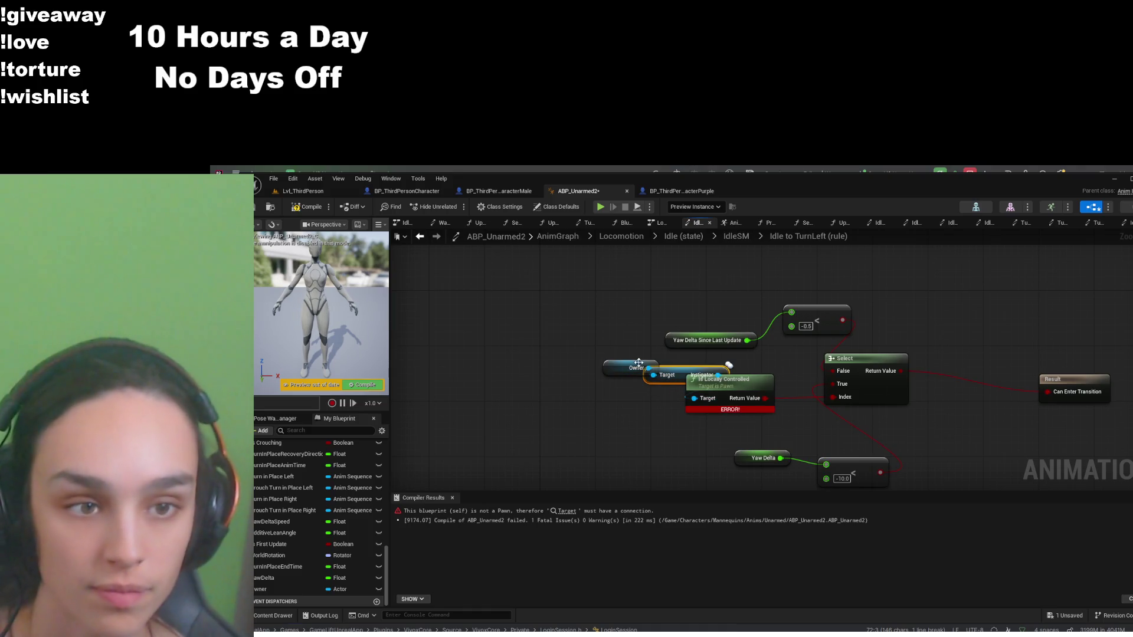
drag(637, 368, 535, 387)
drag(662, 371, 593, 391)
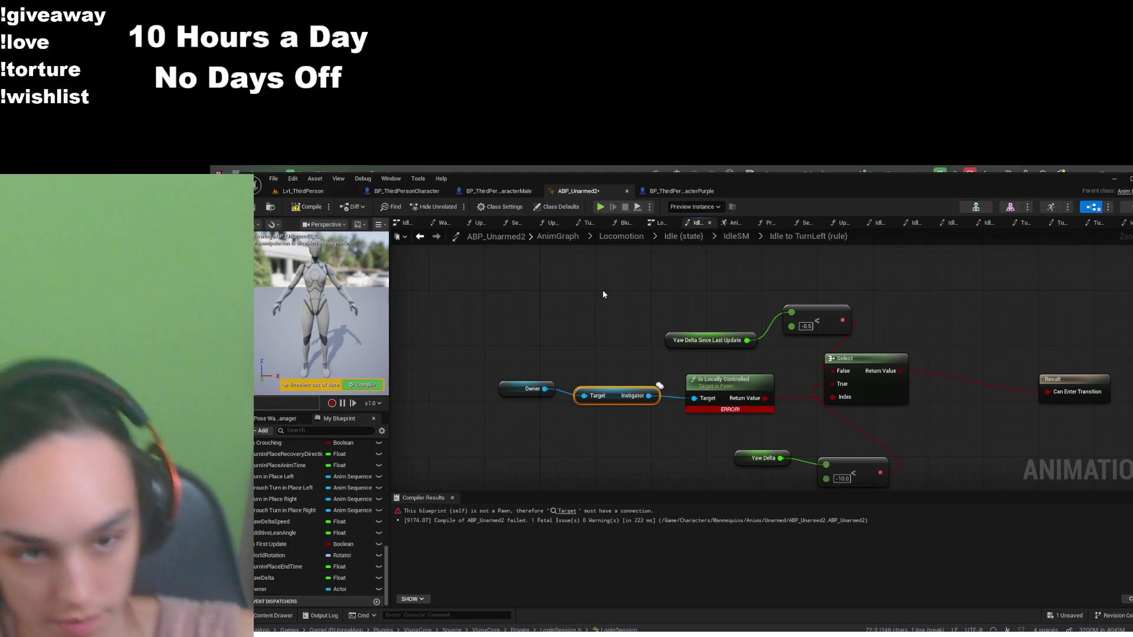
Rename Owner to CharacterSafe as a Character type and delete its test getter nodes
double_click(264, 590)
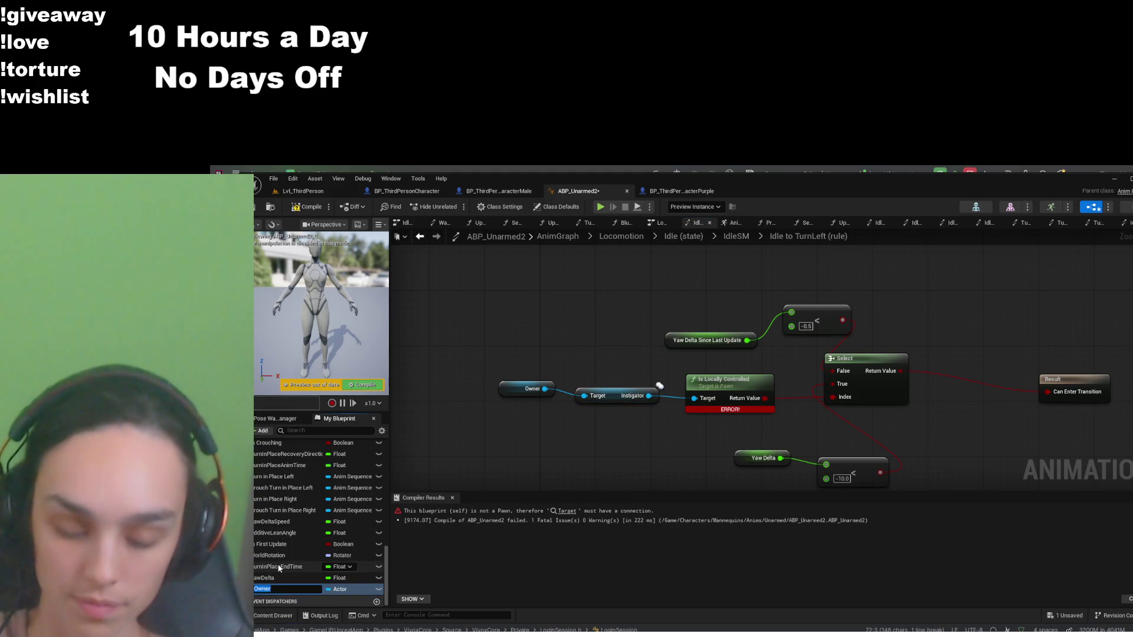
text(Bl)
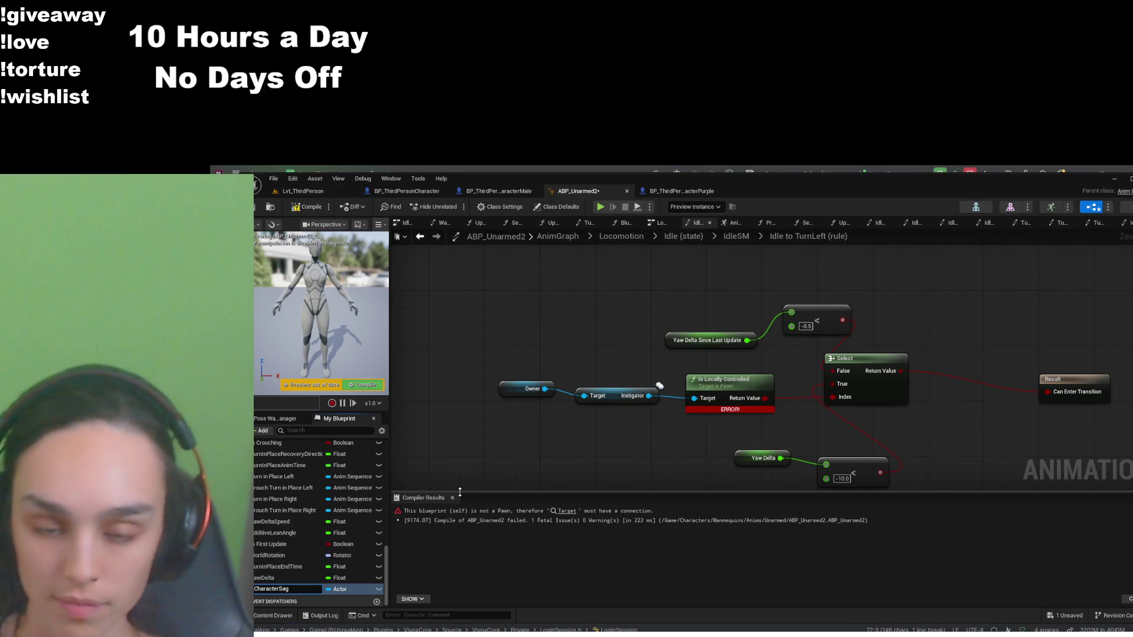
key(Return)
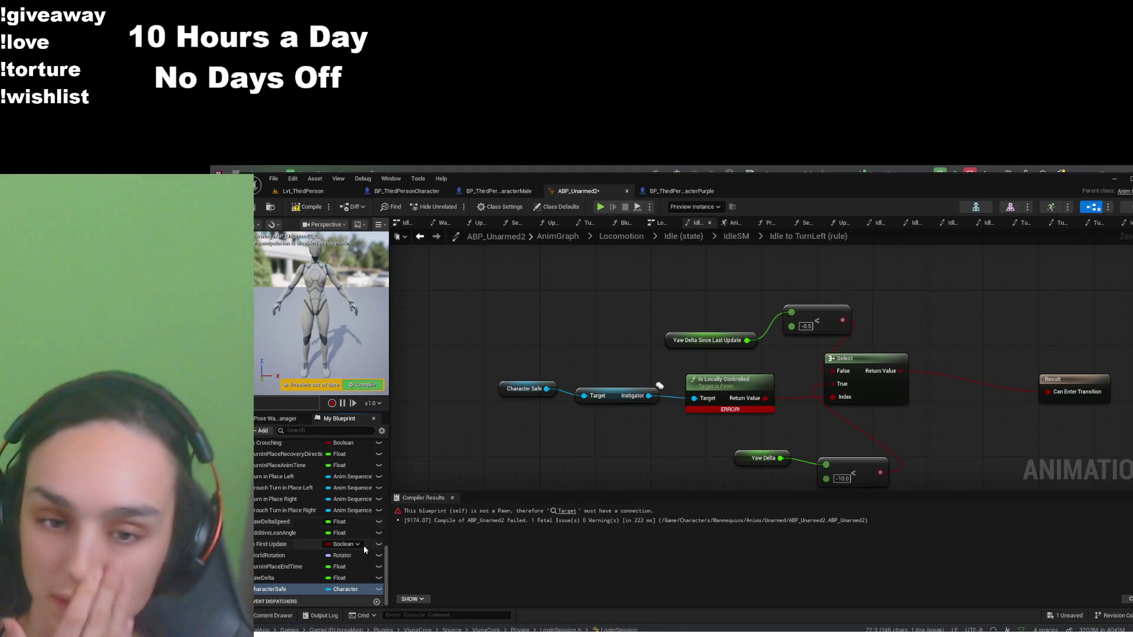
drag(632, 352, 468, 429)
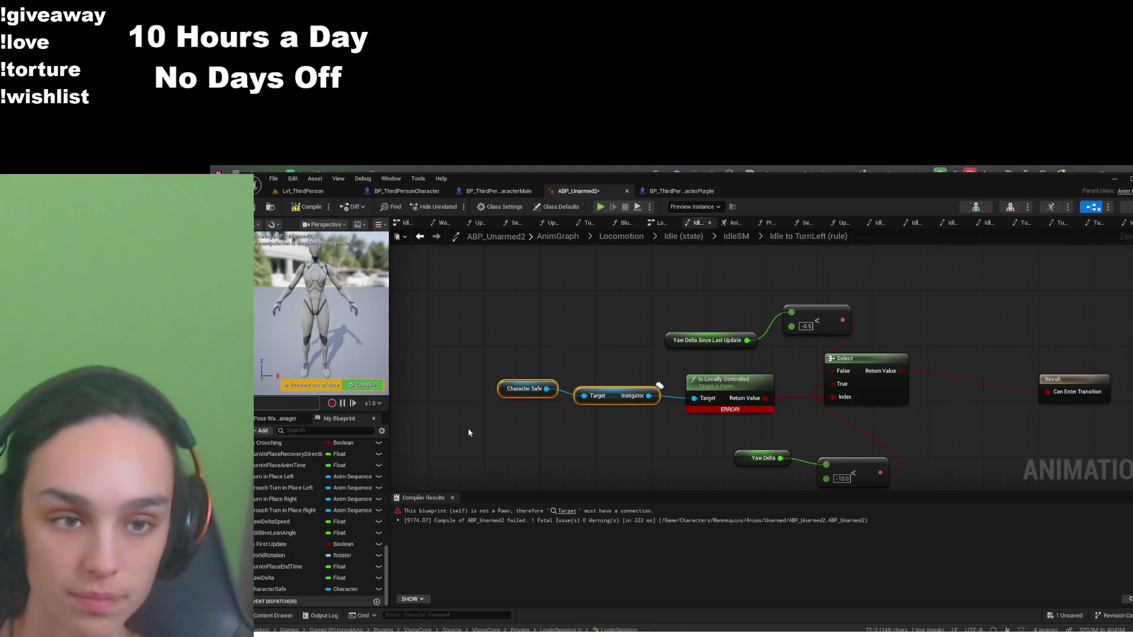
key(Delete)
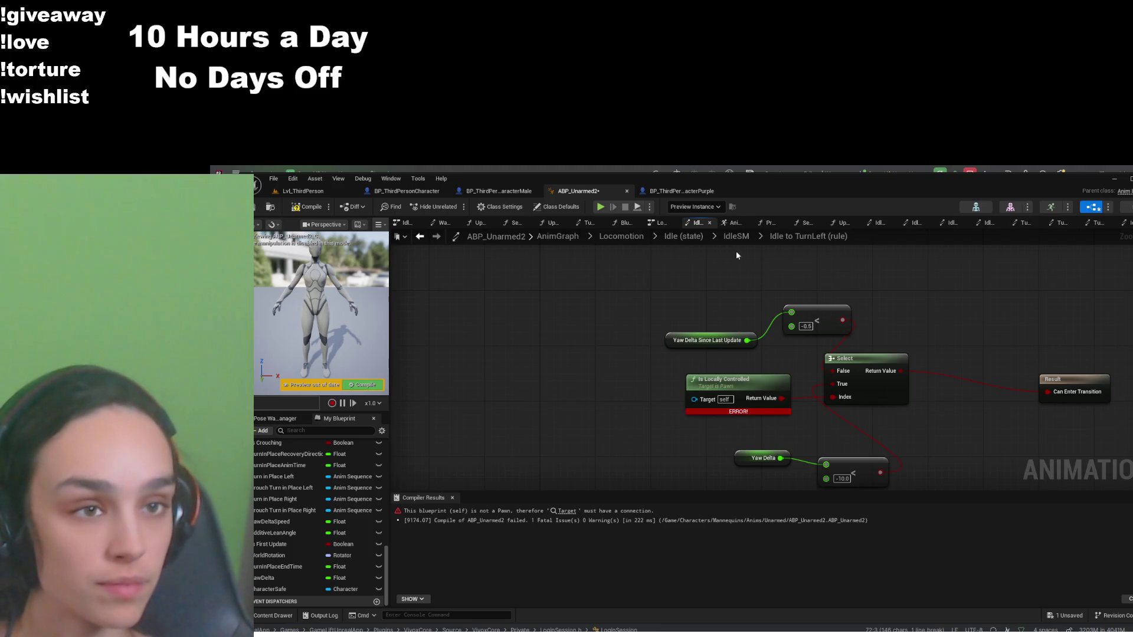
scroll(306, 476, up, 5)
click(304, 484)
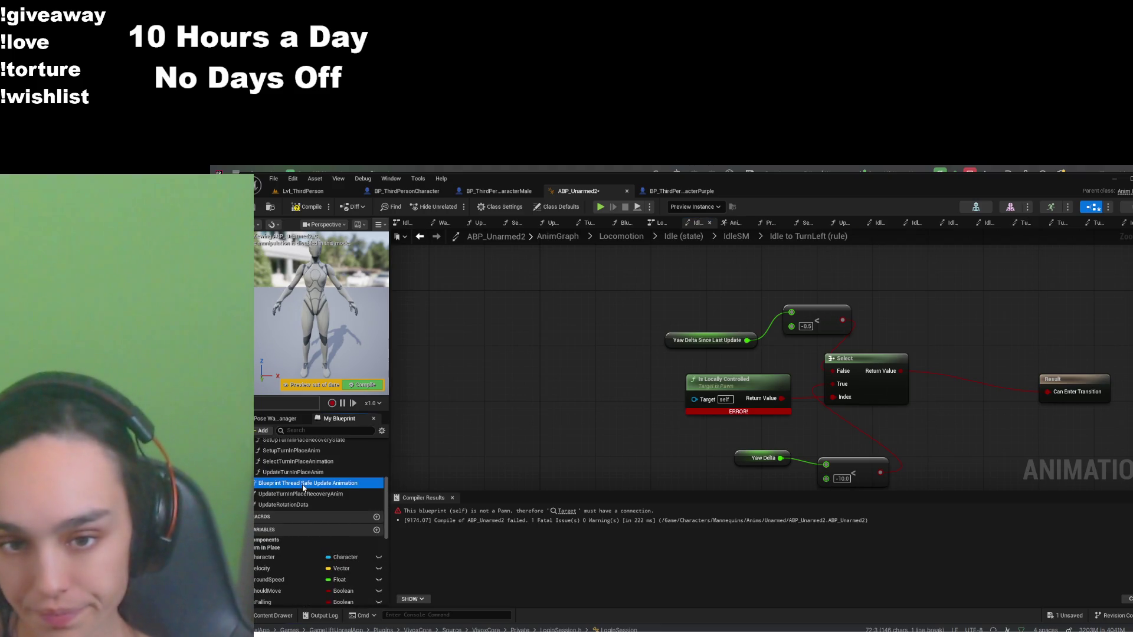
In the thread-safe update function, feed a Character getter into SET Character Safe and save
double_click(304, 484)
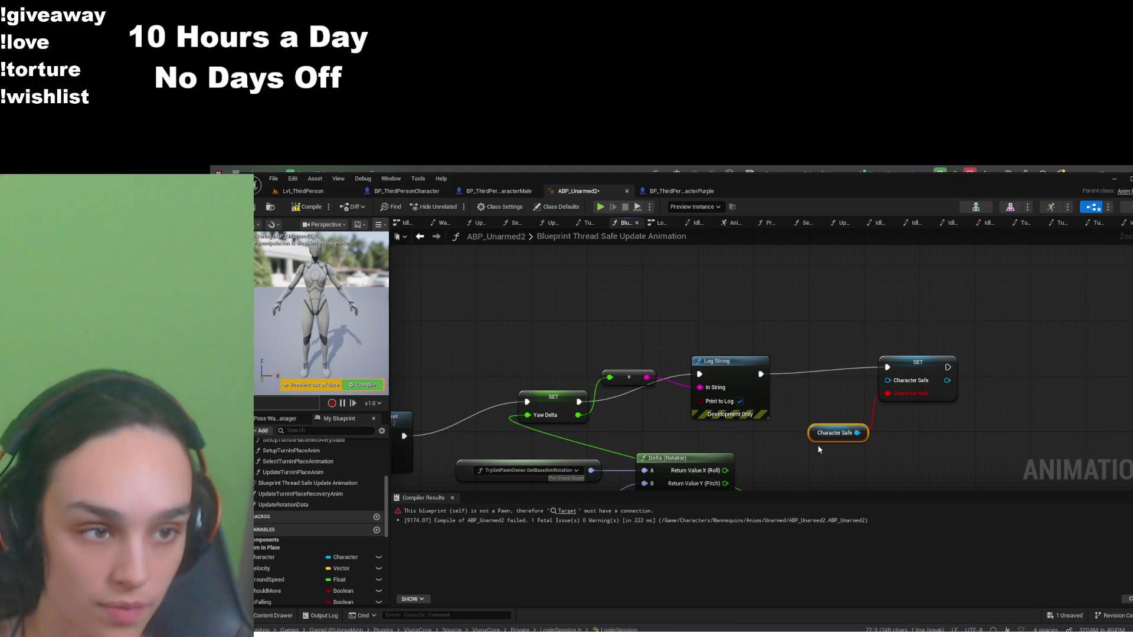
key(Delete)
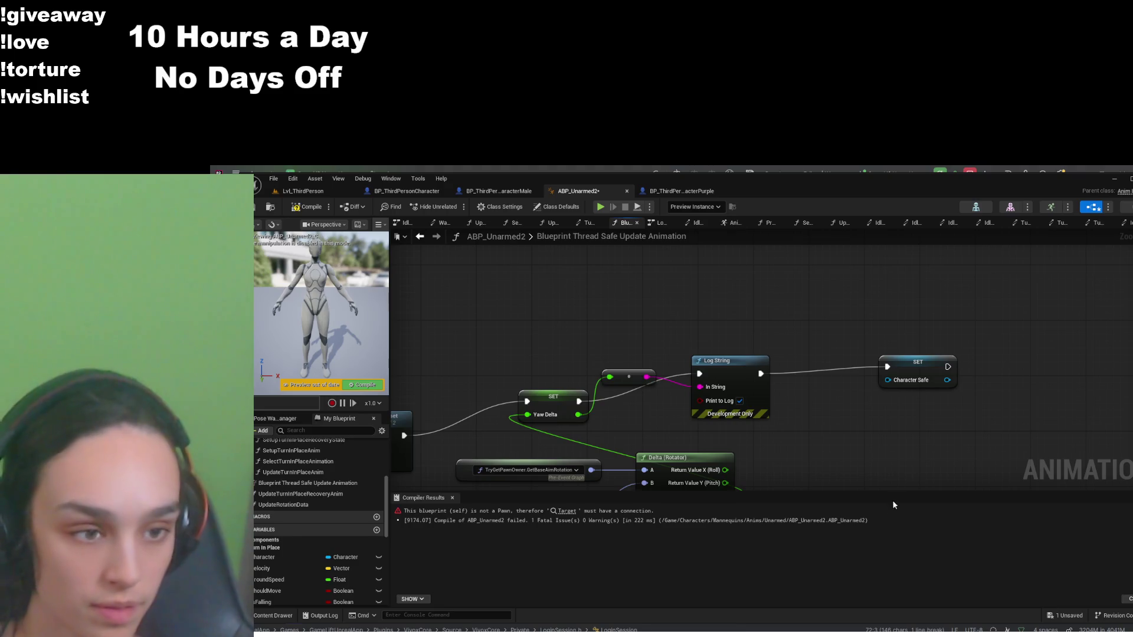
key(ctrl+v)
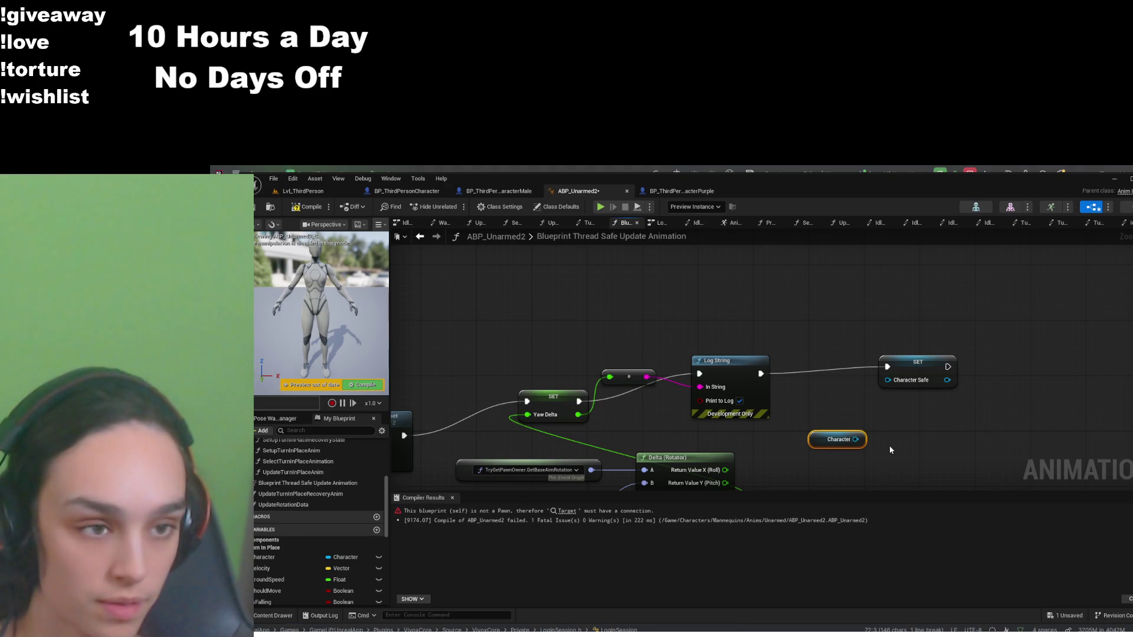
drag(861, 440, 887, 380)
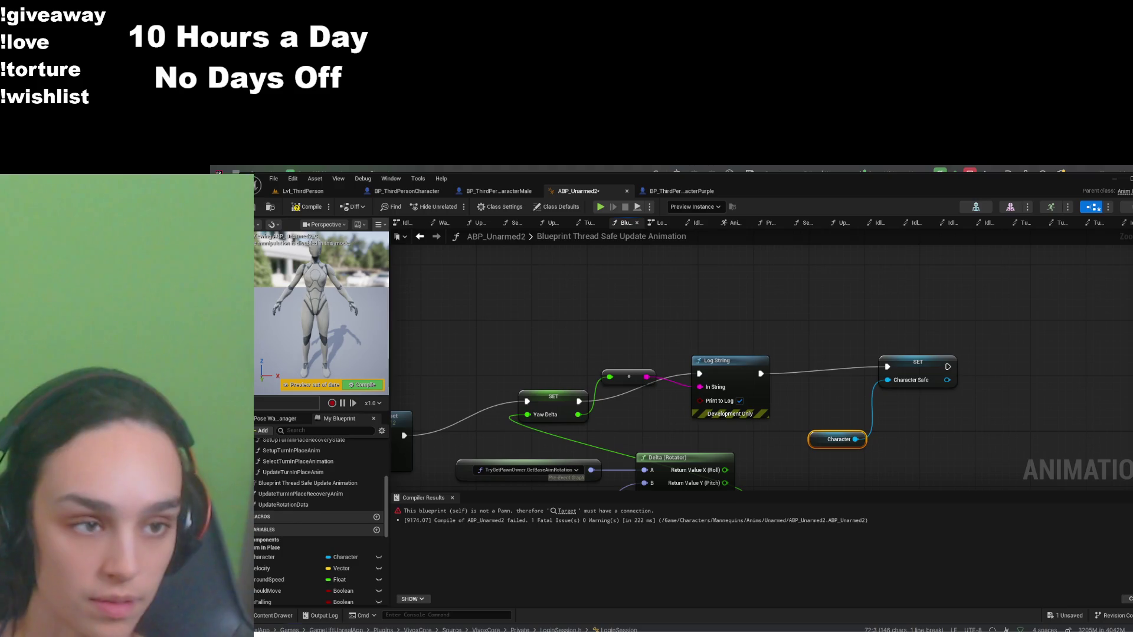
click(307, 207)
key(ctrl+s)
click(696, 223)
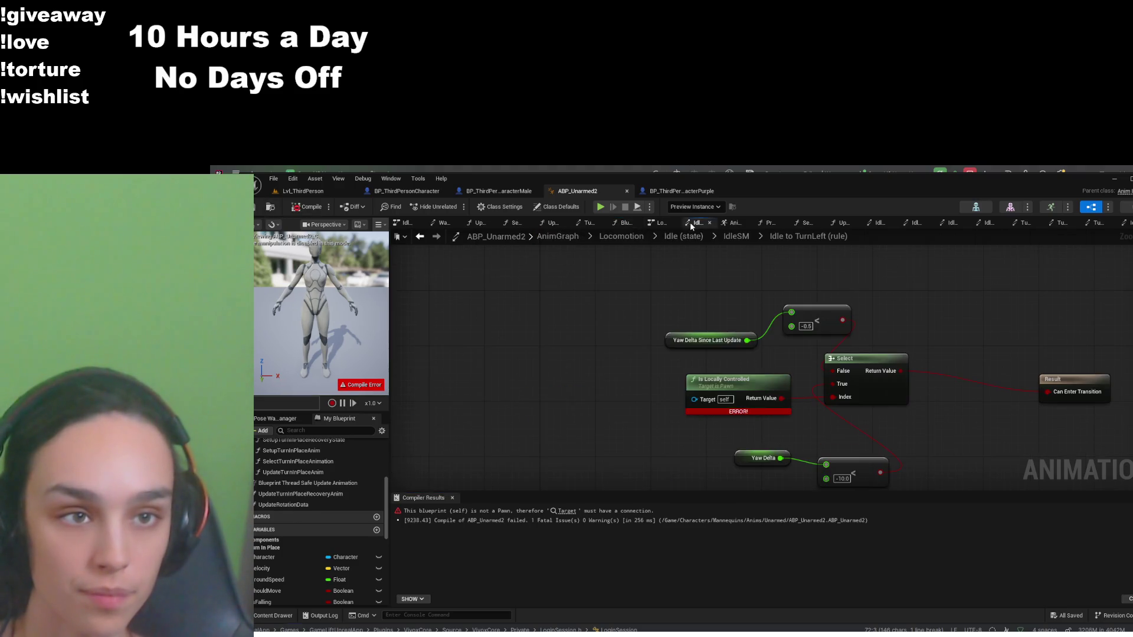
Connect a Character Safe getter to Is Locally Controlled's Target, then compile and save
scroll(313, 563, down, 8)
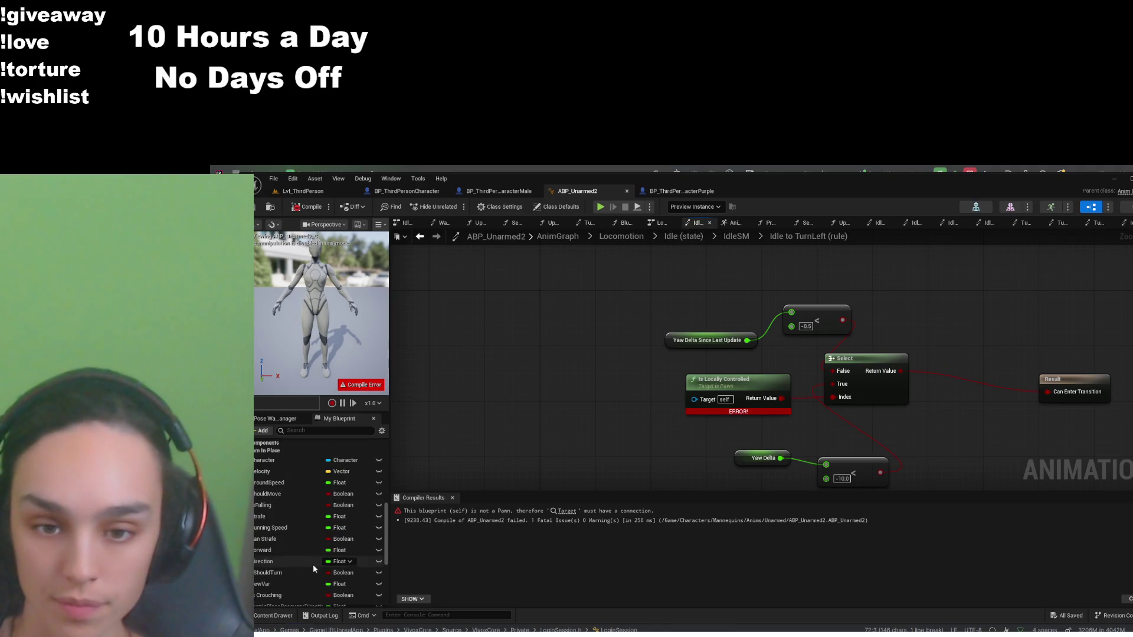
scroll(284, 591, down, 3)
drag(278, 589, 601, 377)
mouse_move(625, 374)
mouse_down()
mouse_move(678, 407)
mouse_move(695, 399)
mouse_up()
click(307, 206)
click(260, 207)
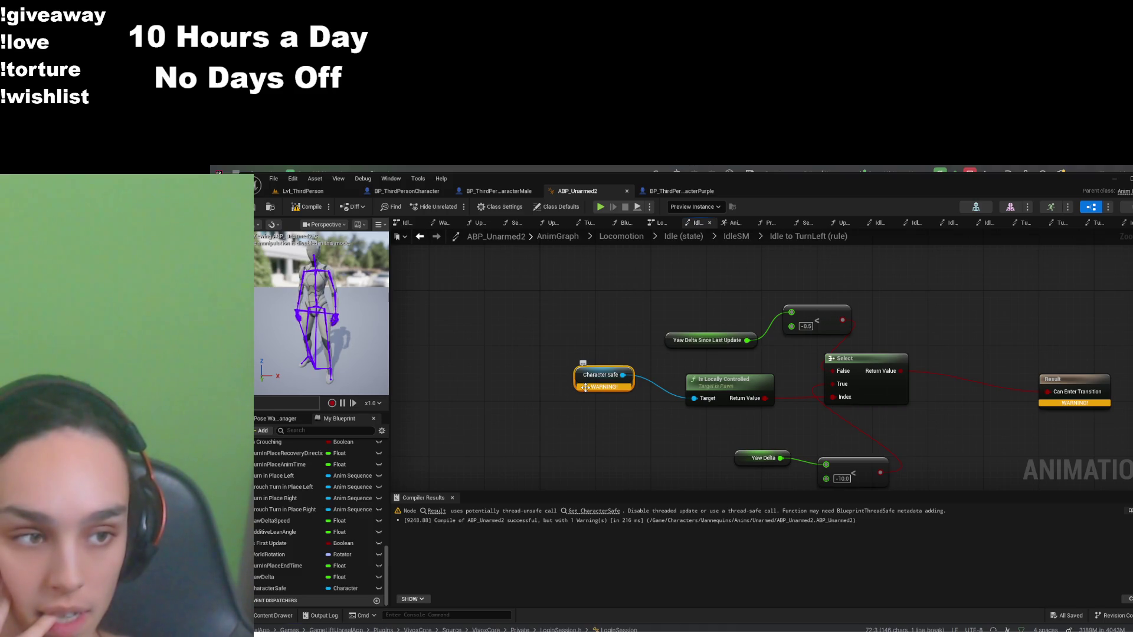
double_click(314, 486)
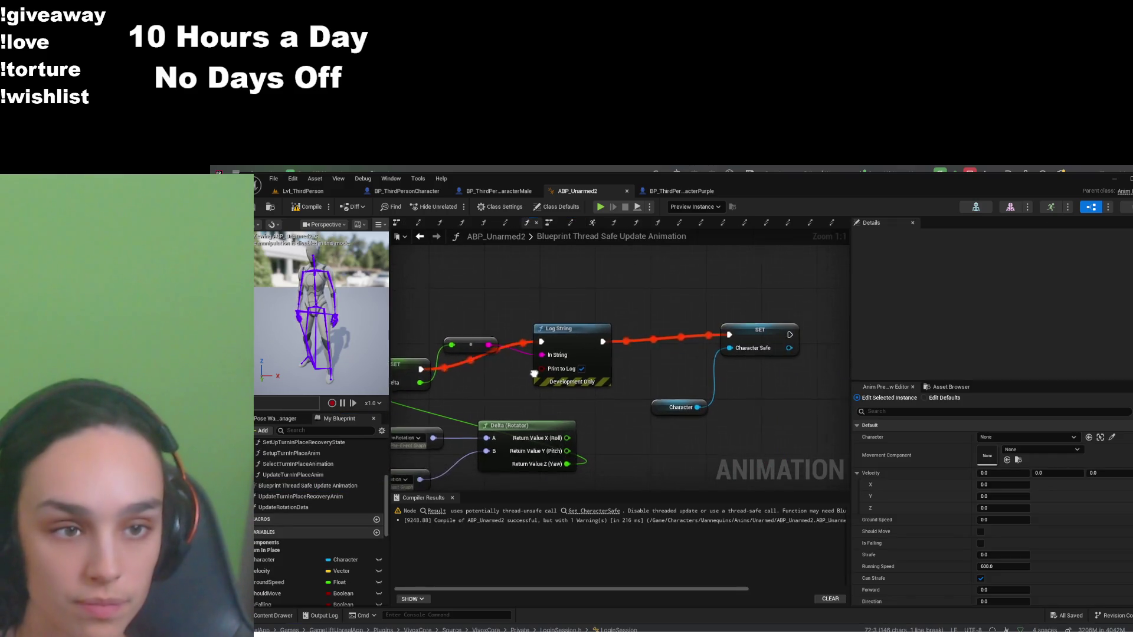
Inspect the Character and SET Character Safe nodes down to the advanced property flags in Details
click(689, 407)
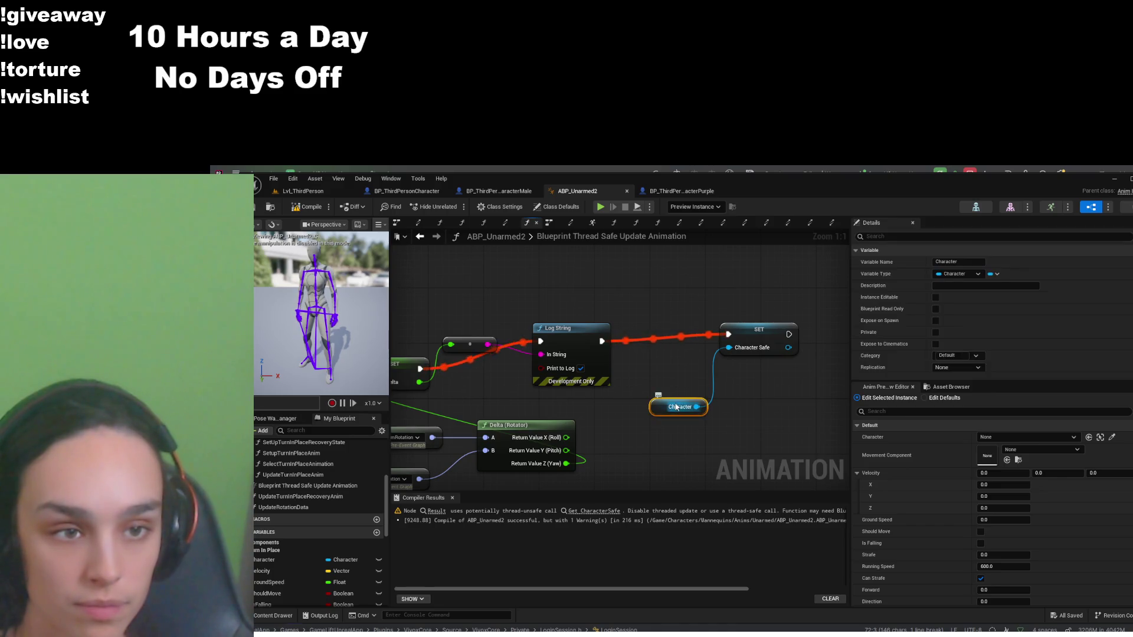
click(754, 336)
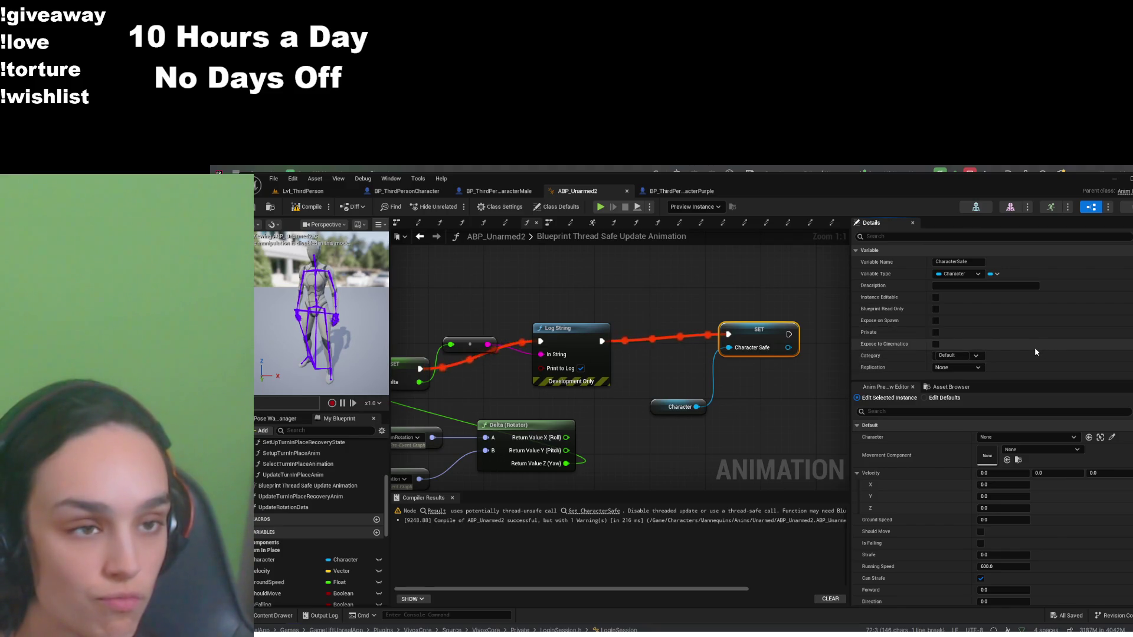
scroll(1036, 352, down, 5)
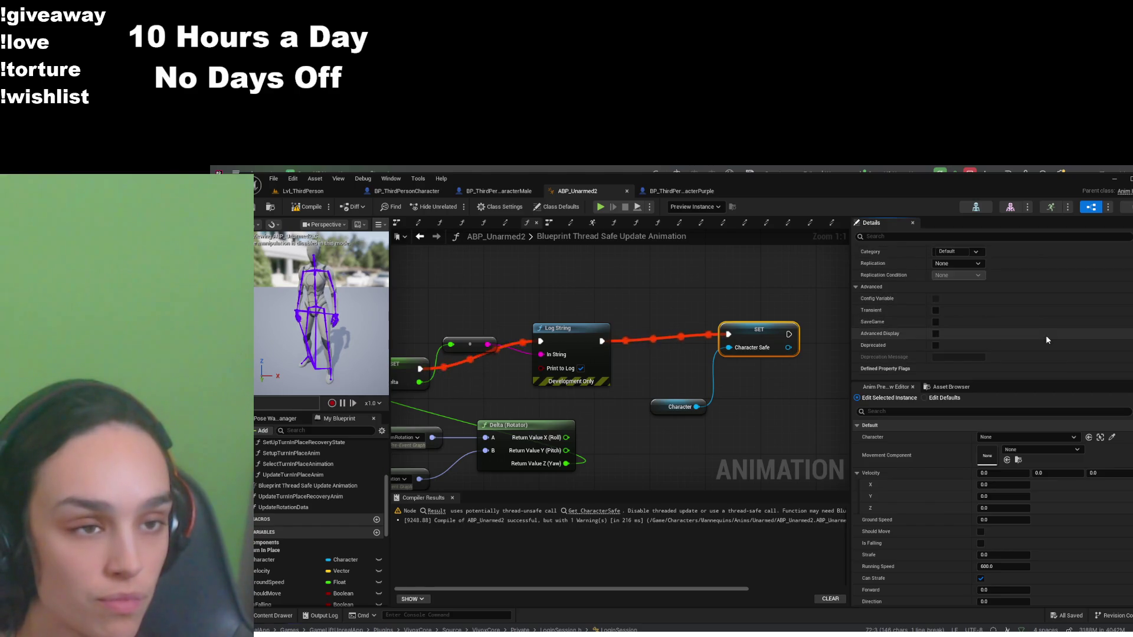
scroll(1046, 340, down, 4)
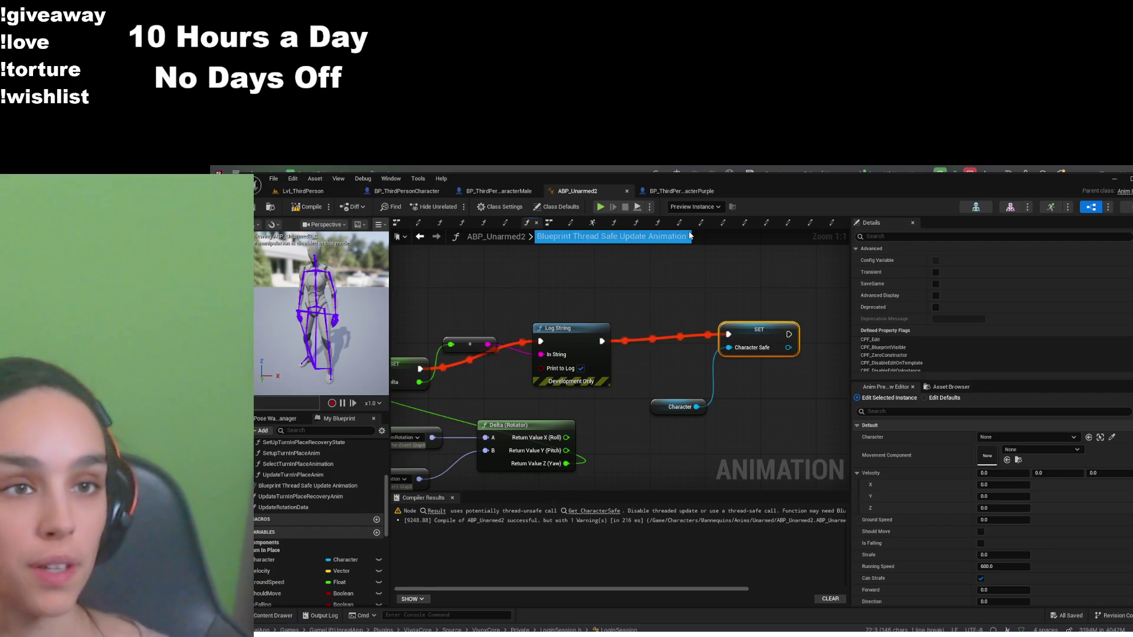
click(637, 224)
Close SetupTurnInPlaceAnim and go back through IdleSM to the Idle to TurnLeft rule's Character Safe node
drag(645, 341, 624, 270)
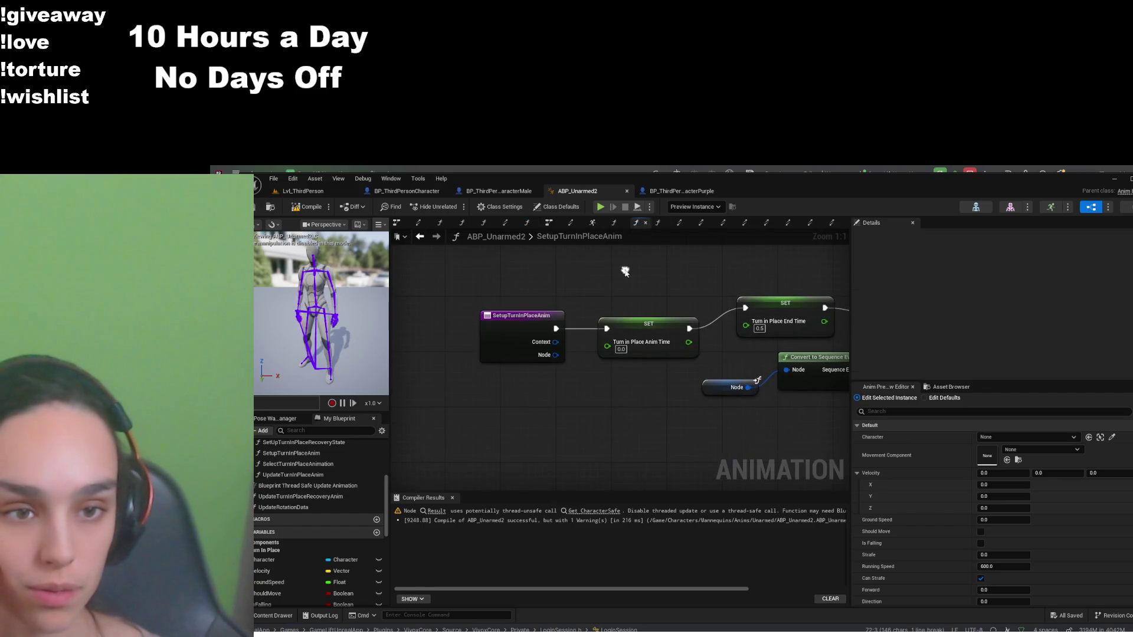
click(645, 223)
click(614, 225)
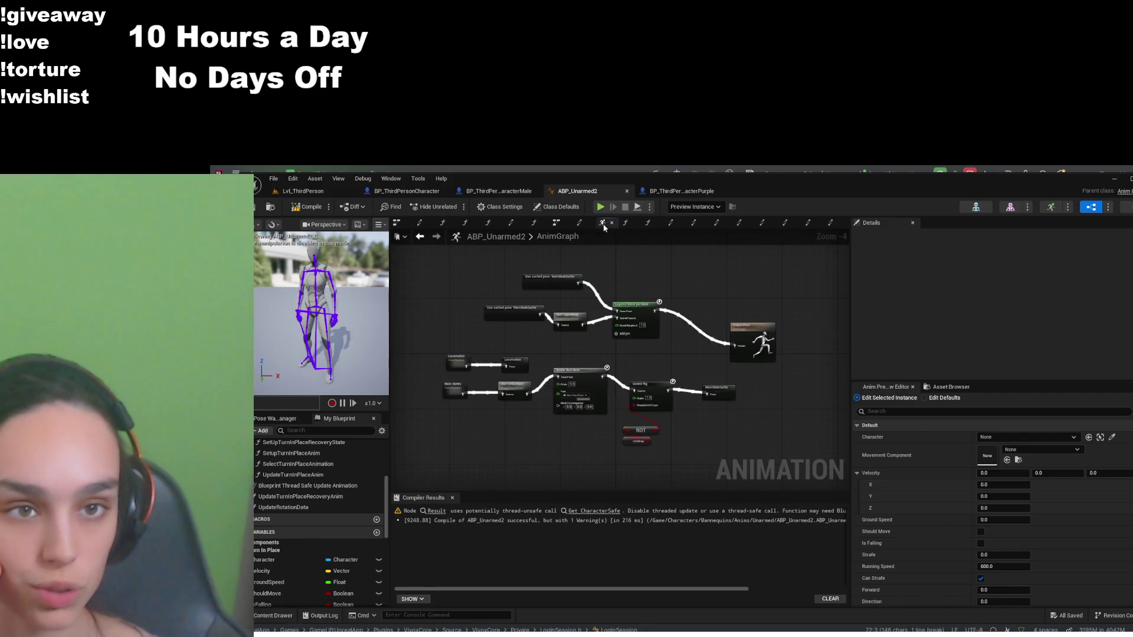
click(534, 223)
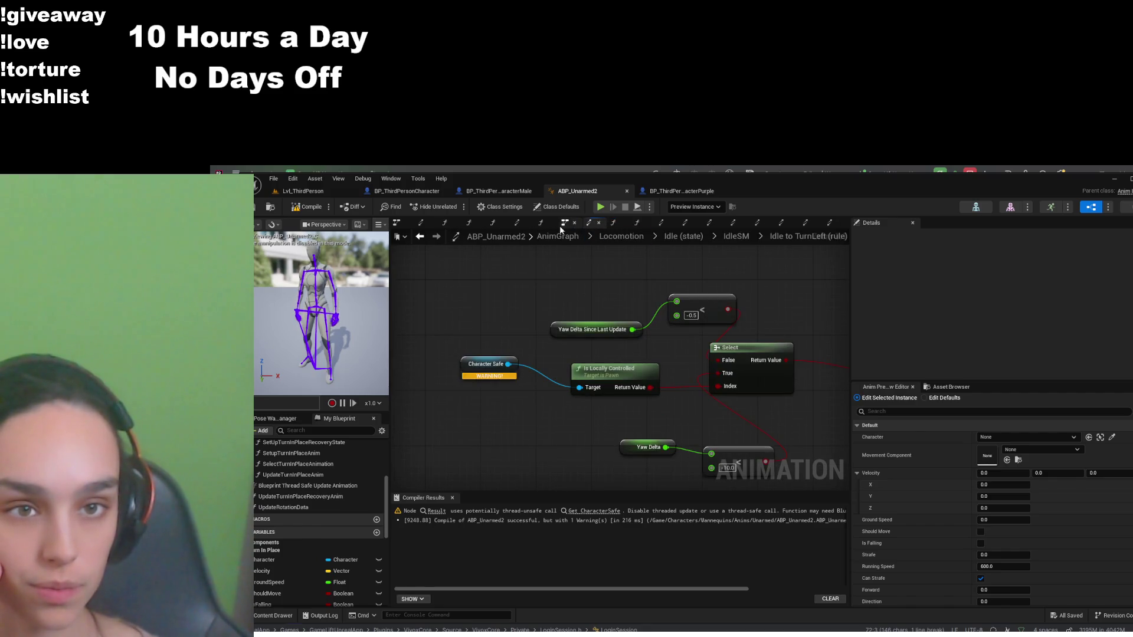
drag(501, 317, 614, 313)
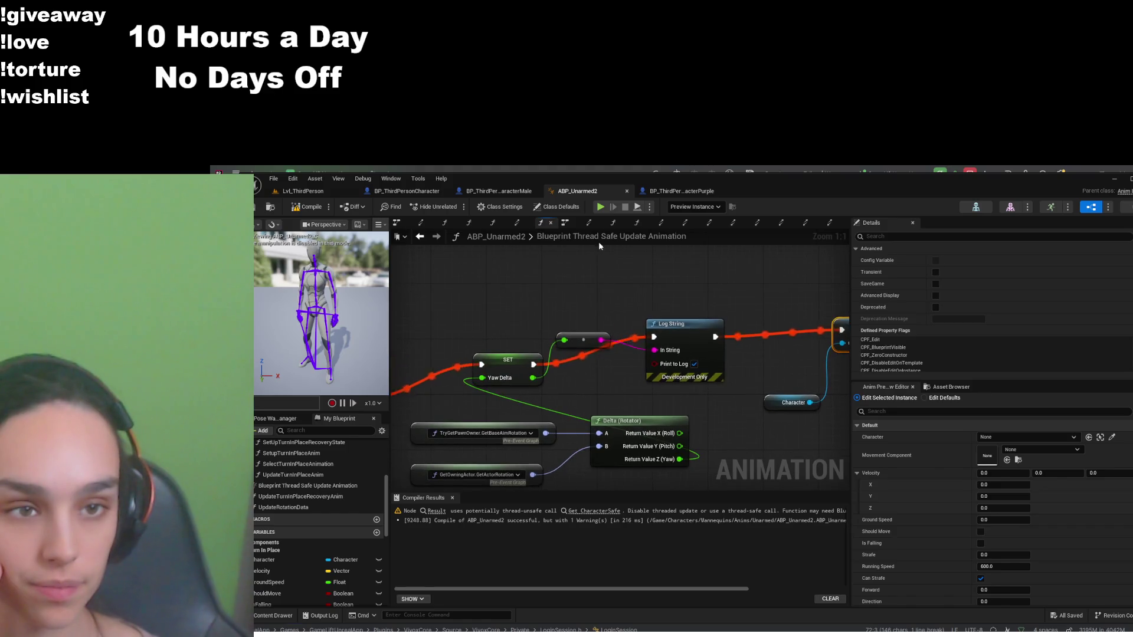
click(517, 223)
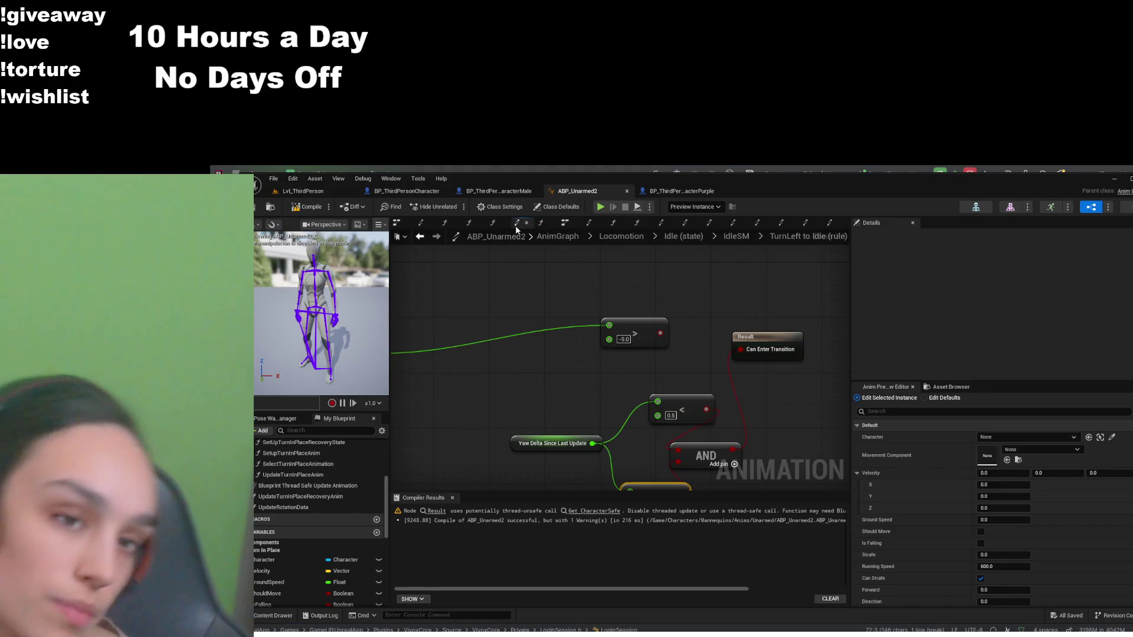
scroll(500, 360, down, 3)
click(732, 236)
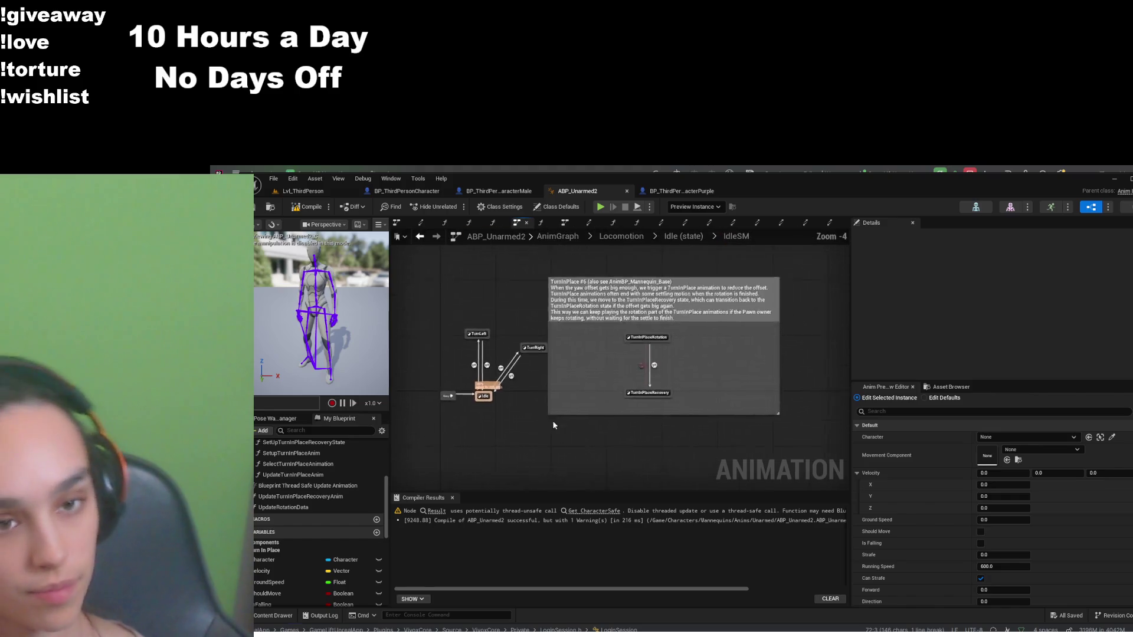
double_click(484, 378)
scroll(494, 402, up, 4)
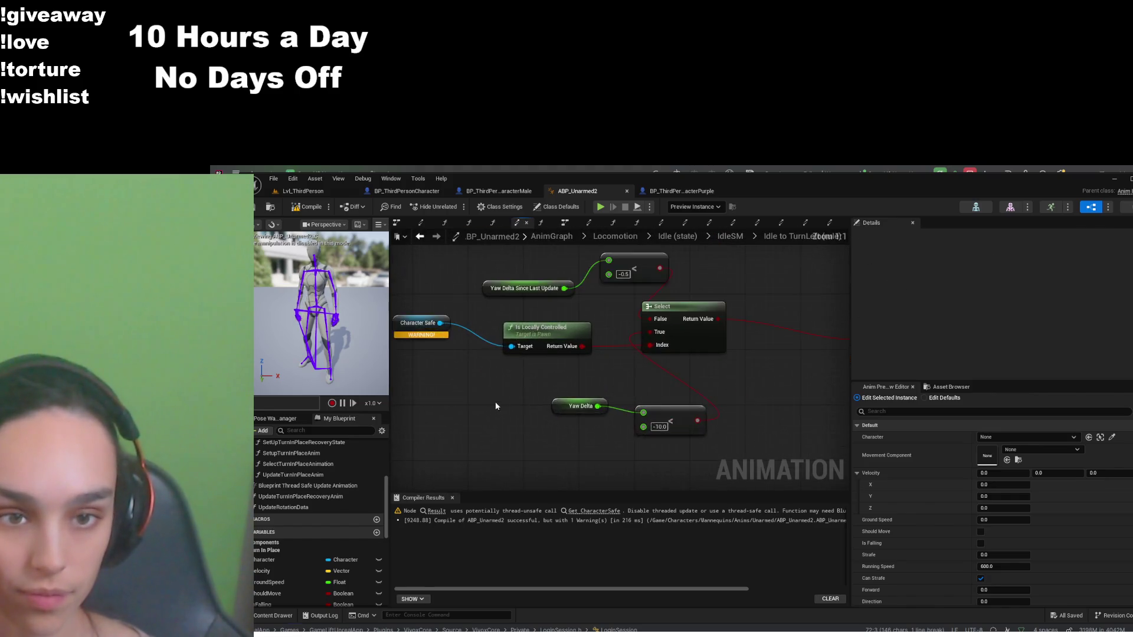
click(534, 355)
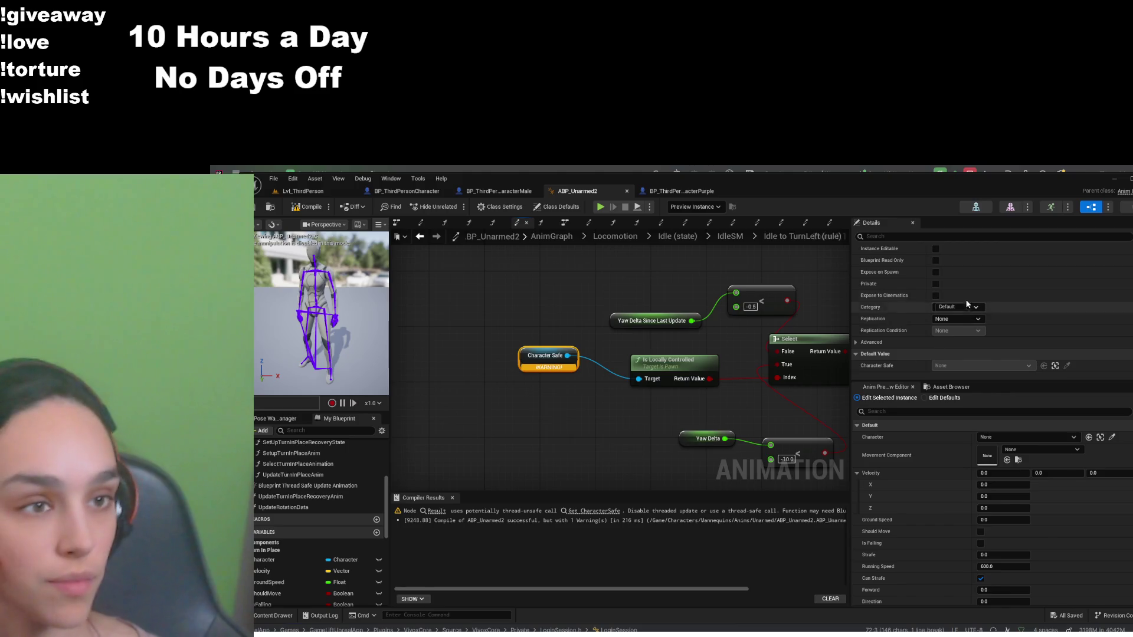
scroll(903, 299, up, 2)
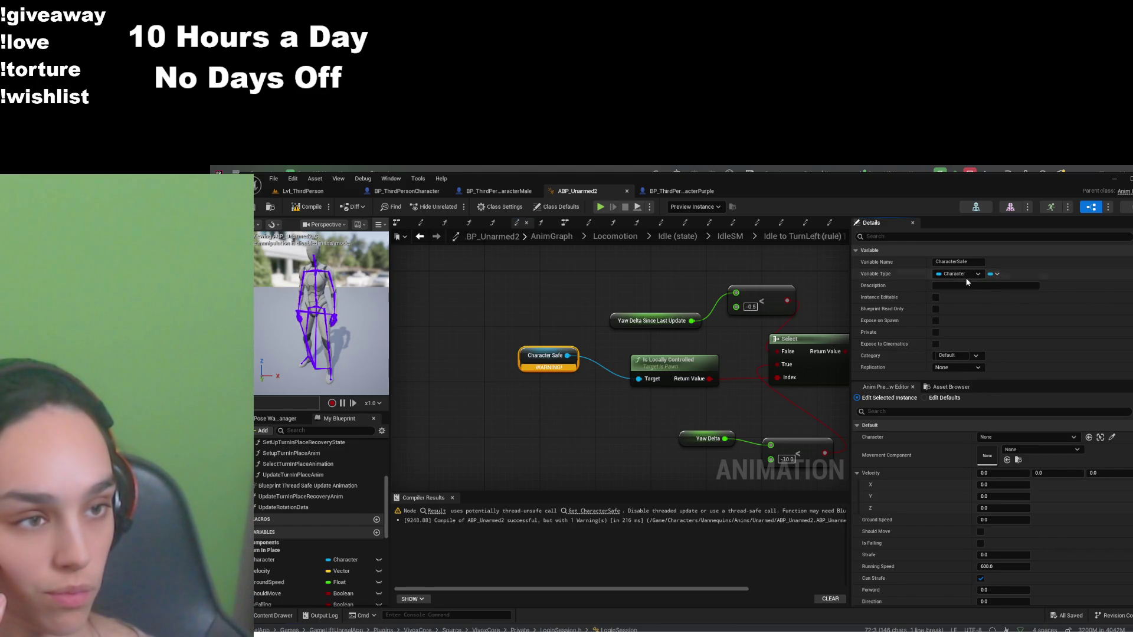
click(590, 324)
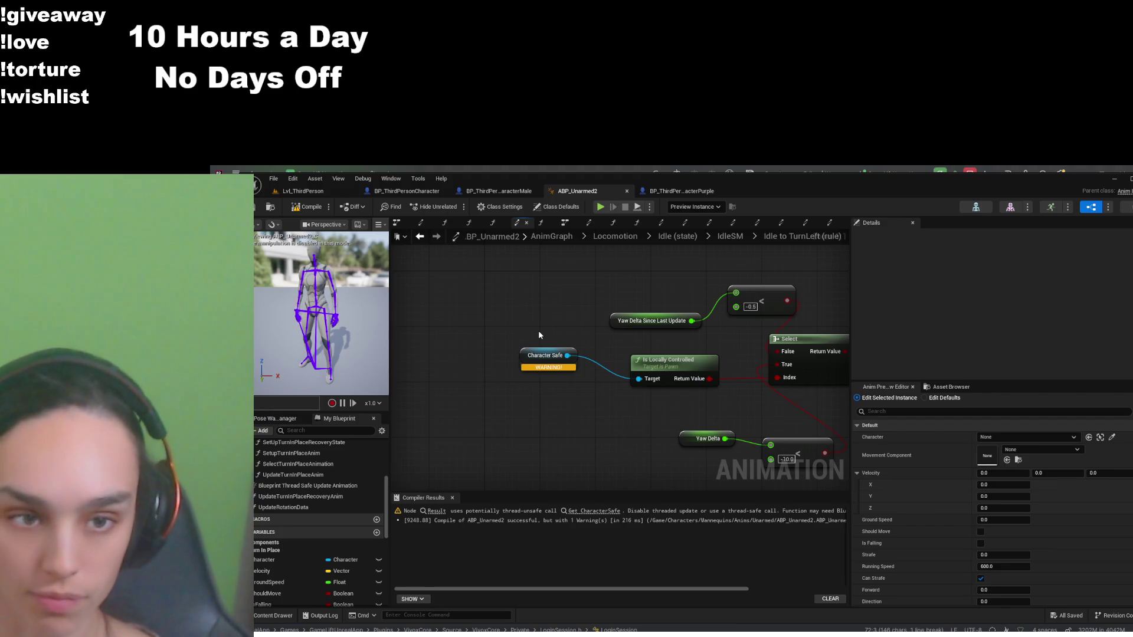
click(549, 355)
key(ctrl+w)
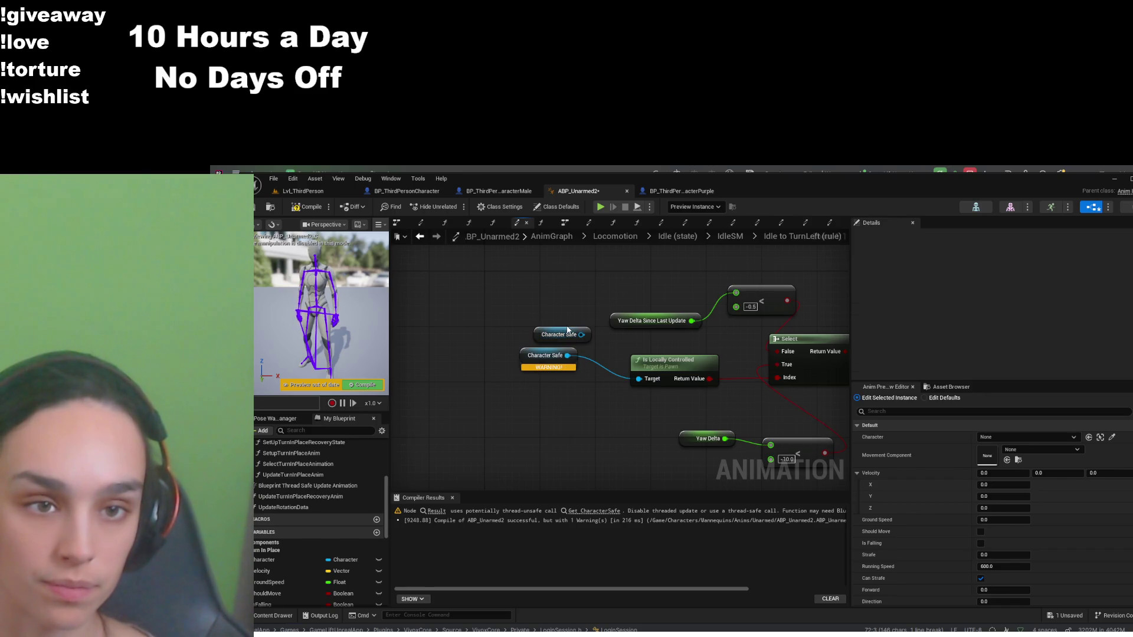
key(Delete)
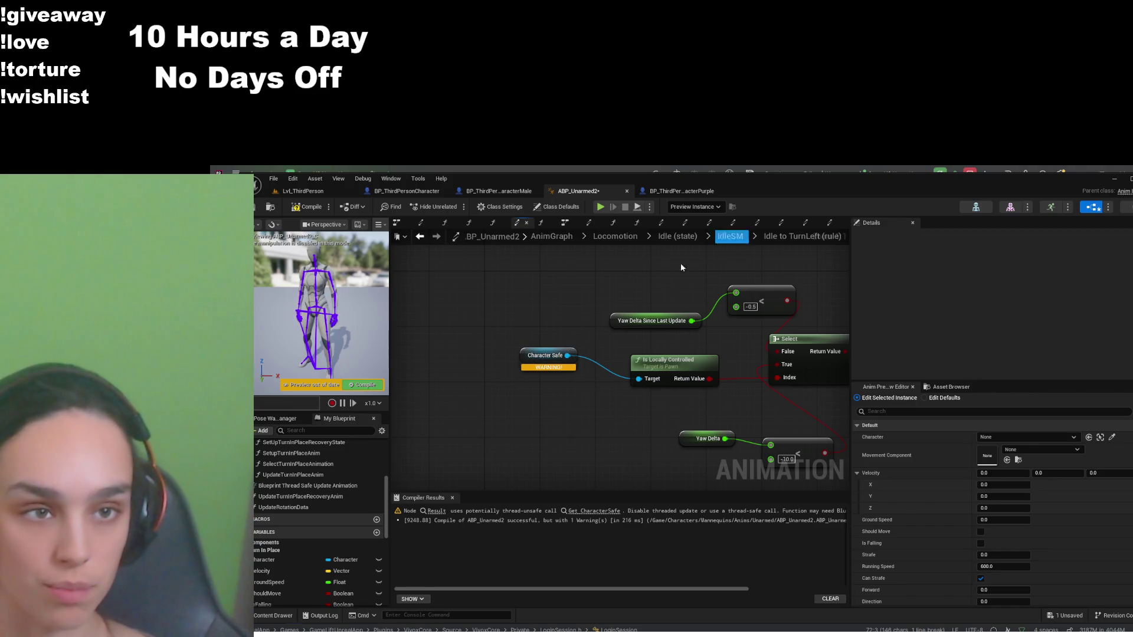
scroll(328, 523, down, 10)
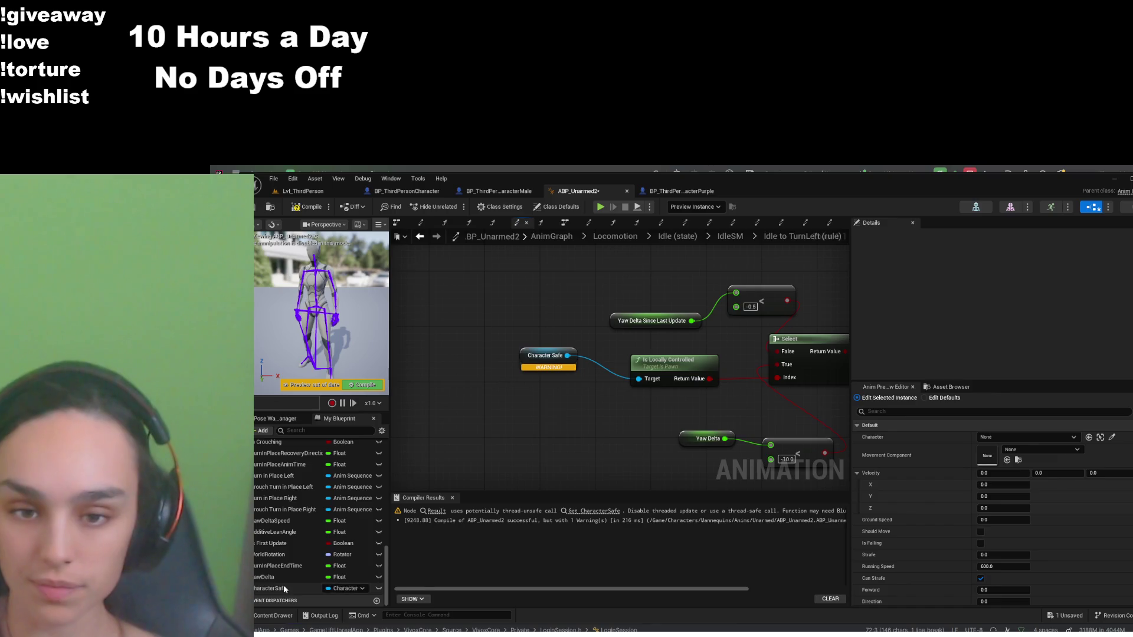
Rename the CharacterSafe variable to IsLocallyControlled and make it a Boolean
click(283, 588)
key(F2)
text(IsLocallyControlled)
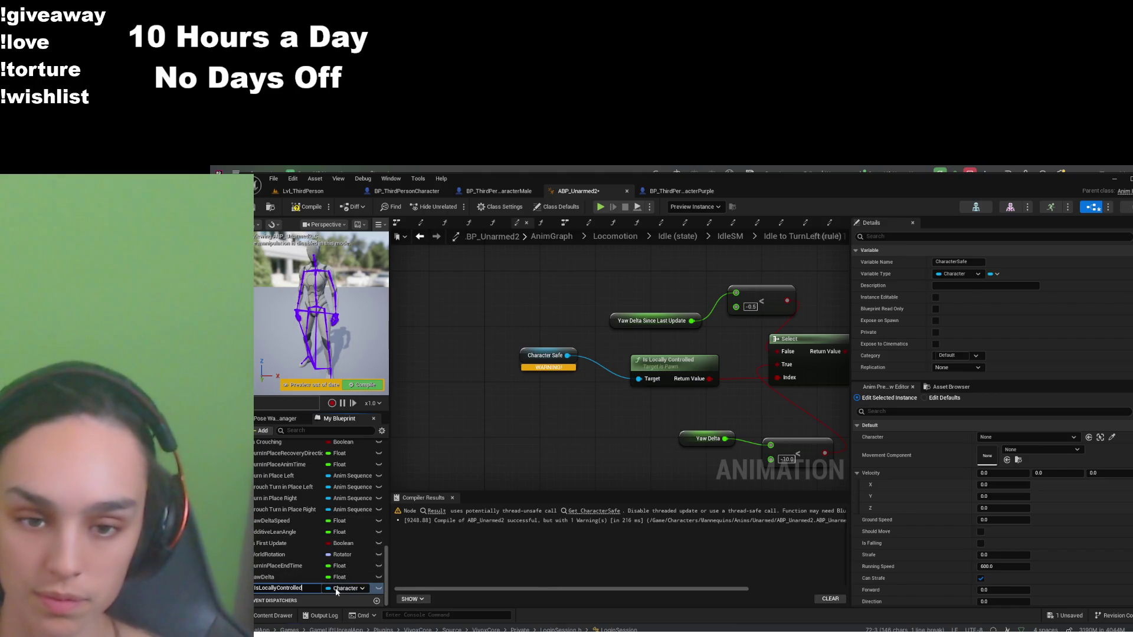
key(Return)
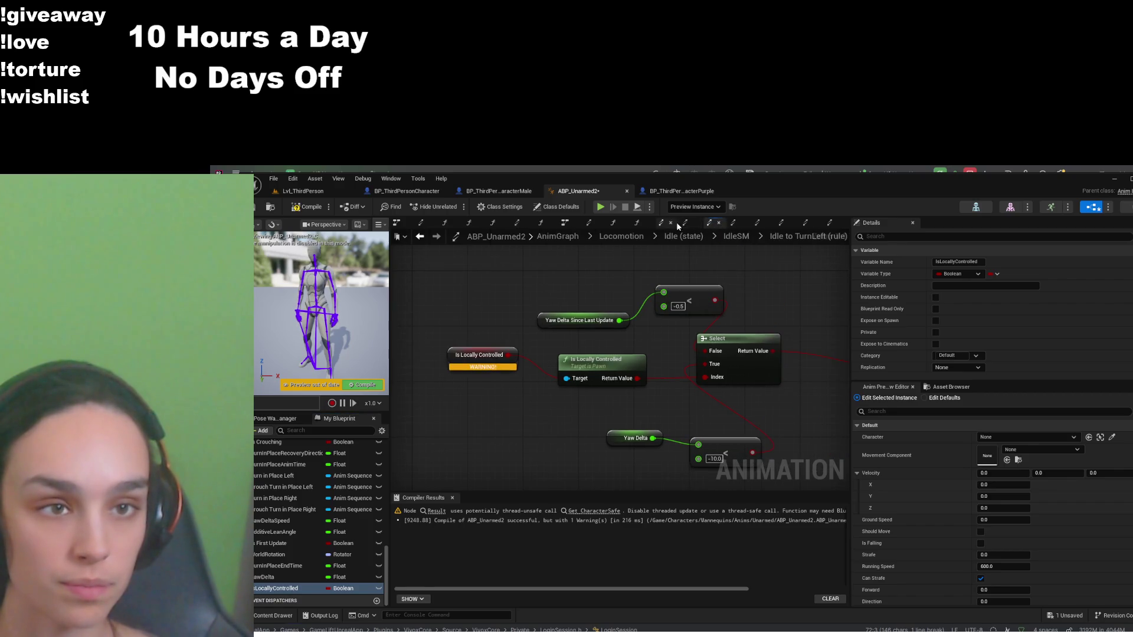
scroll(327, 494, up, 10)
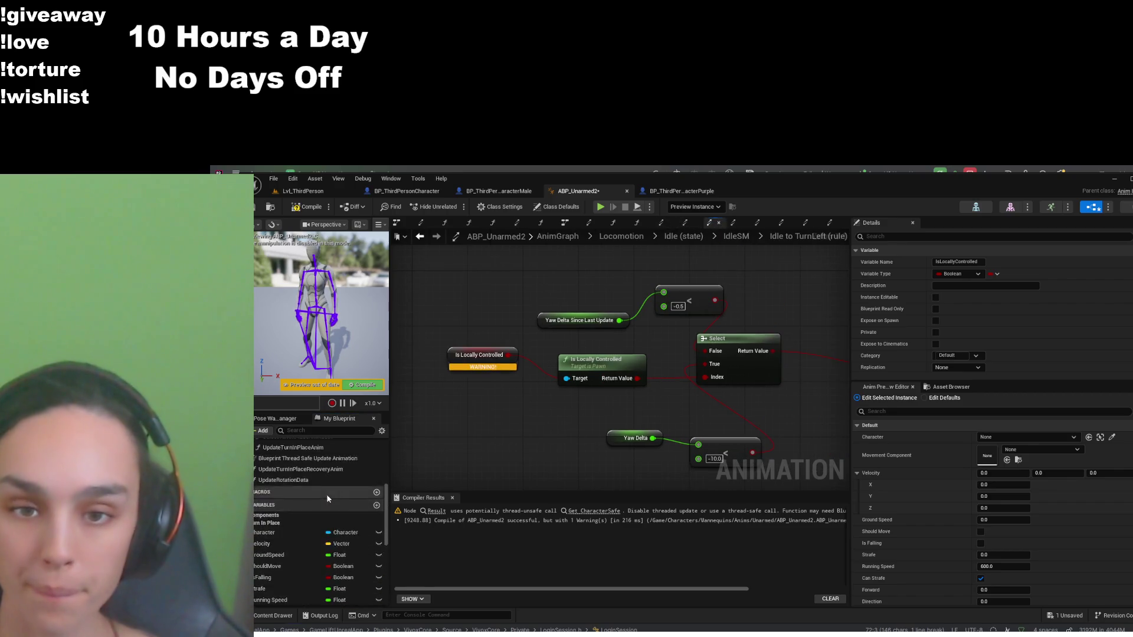
double_click(307, 528)
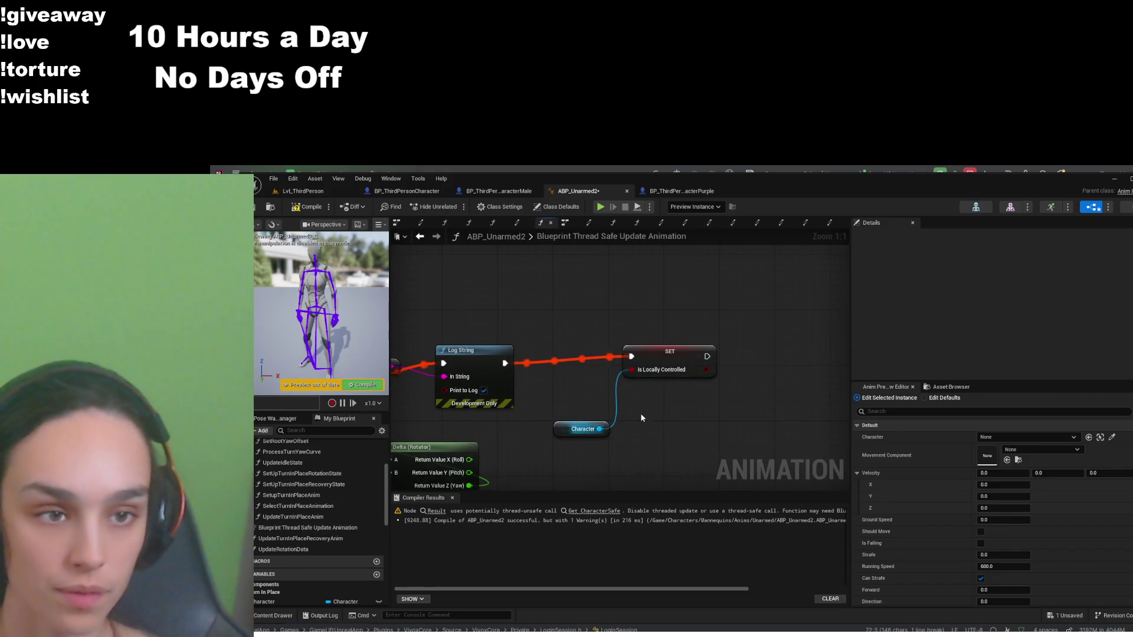
Disconnect the Character node from the SET Is Locally Controlled input and delete it
click(592, 424)
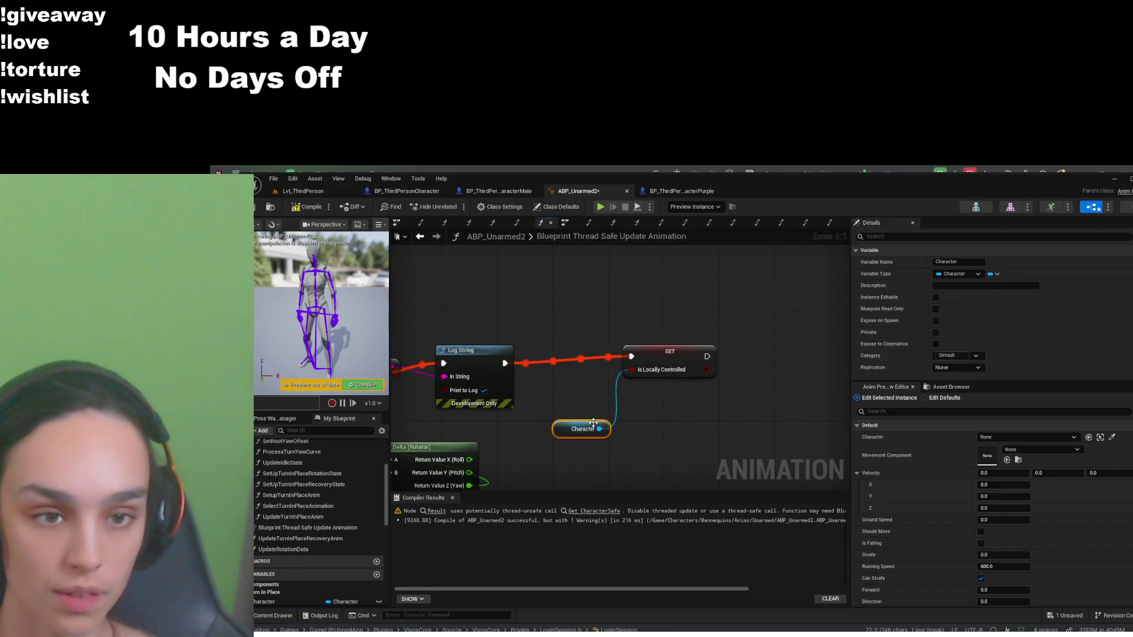
click(640, 377)
drag(632, 370, 647, 409)
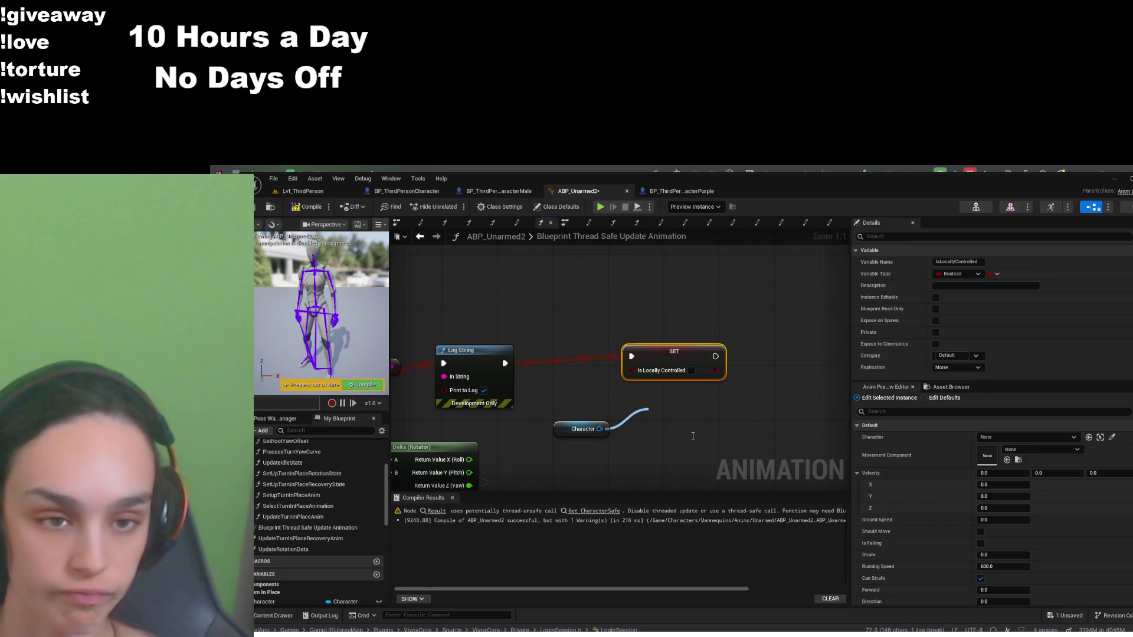
click(591, 430)
key(Delete)
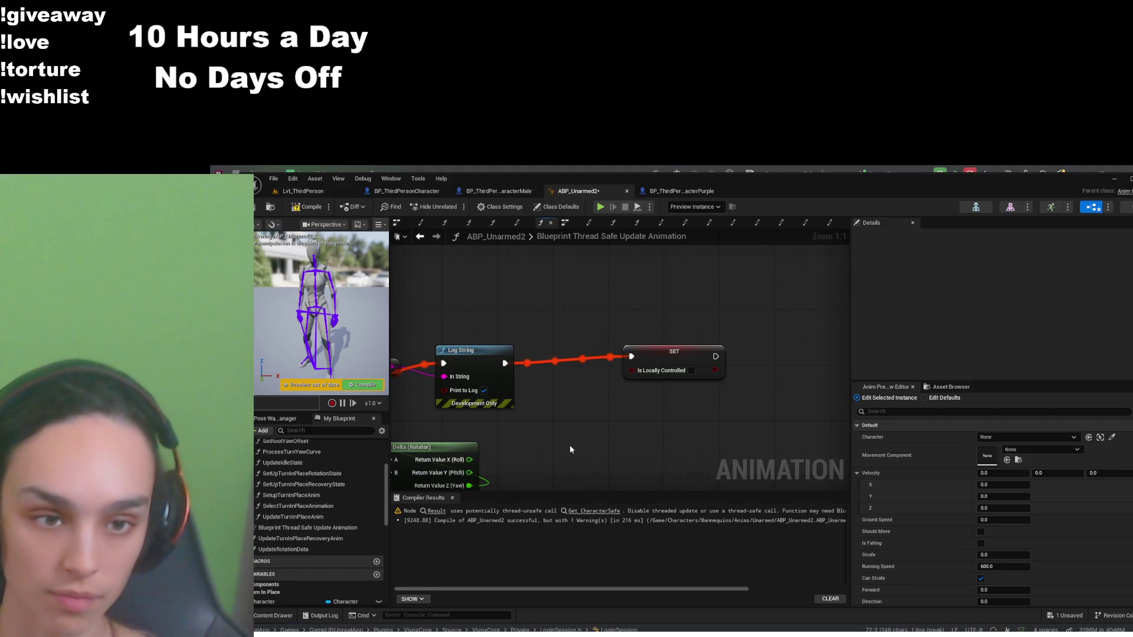
Wire a pasted Is Locally Controlled getter into the setter, compile and save, then delete the getter
key(ctrl+v)
drag(614, 436, 635, 373)
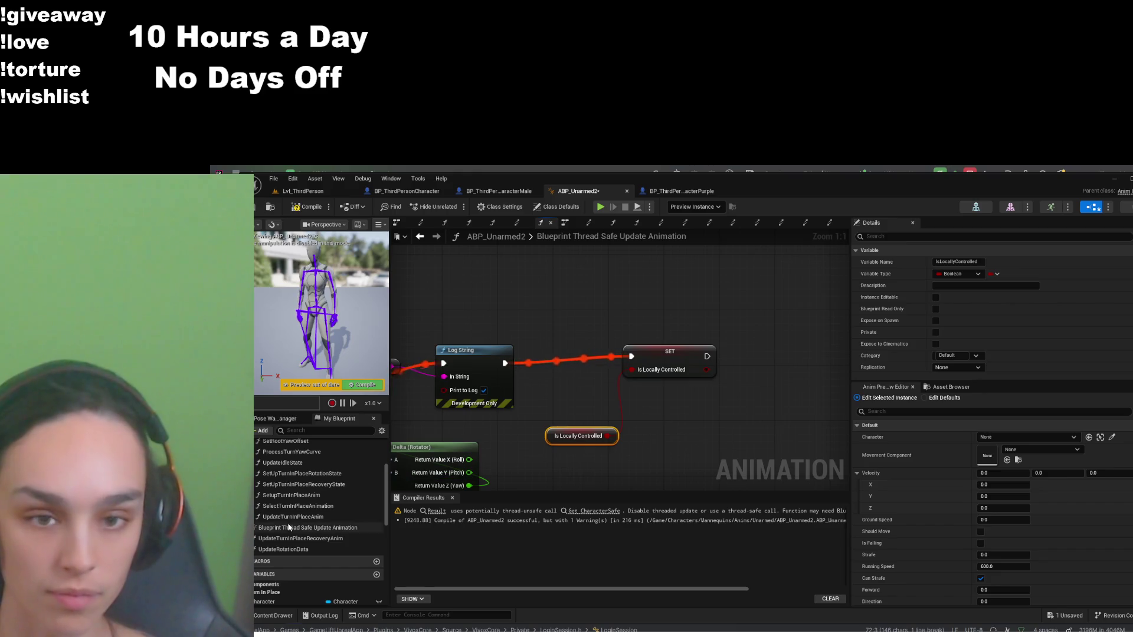
scroll(287, 529, down, 5)
scroll(294, 576, down, 3)
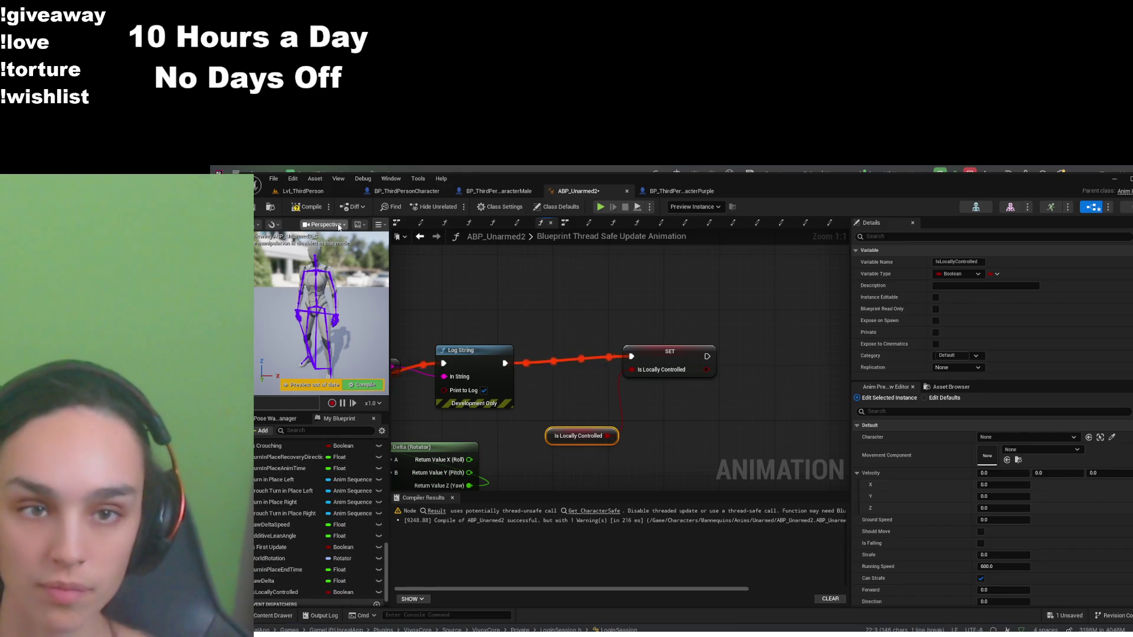
click(307, 206)
click(255, 207)
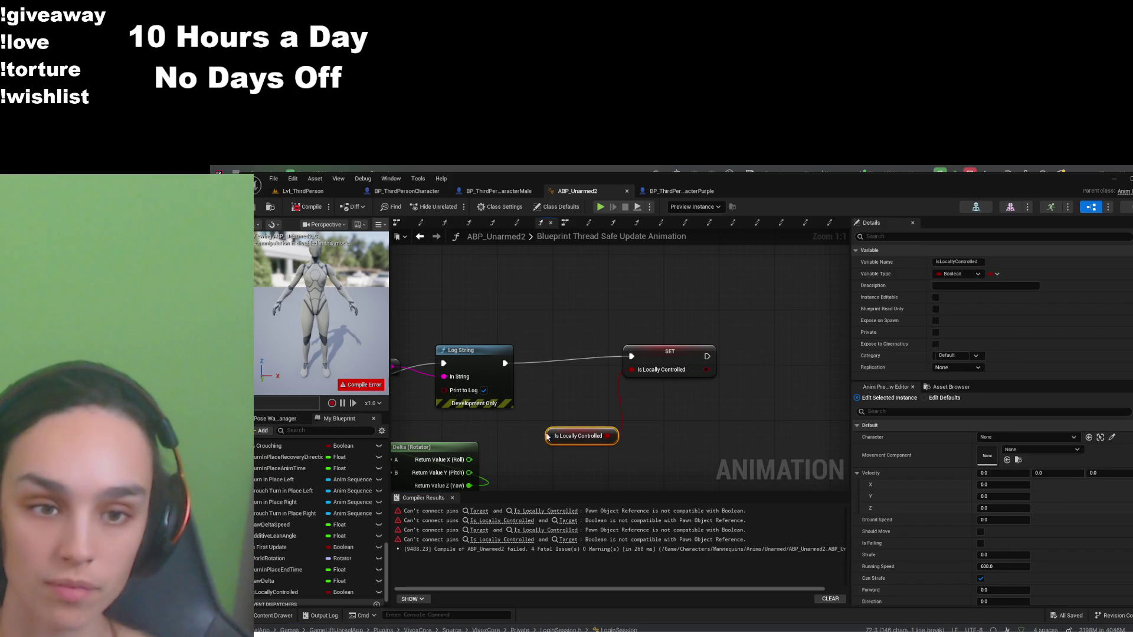
mouse_move(542, 412)
mouse_down()
mouse_move(567, 385)
mouse_move(616, 434)
mouse_move(636, 435)
mouse_up()
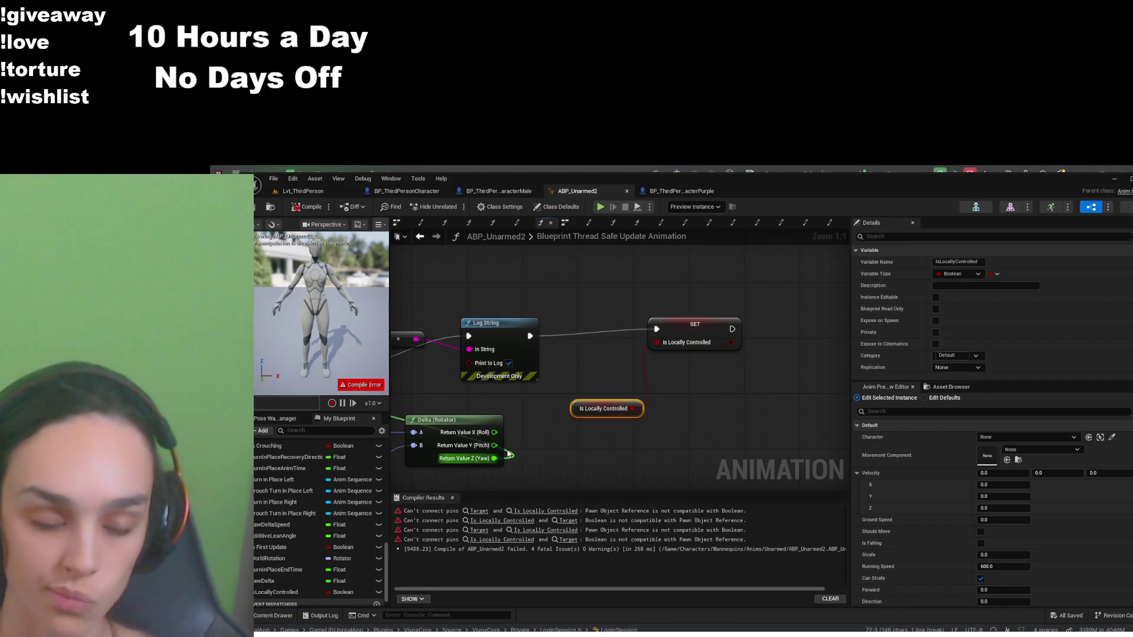
key(Delete)
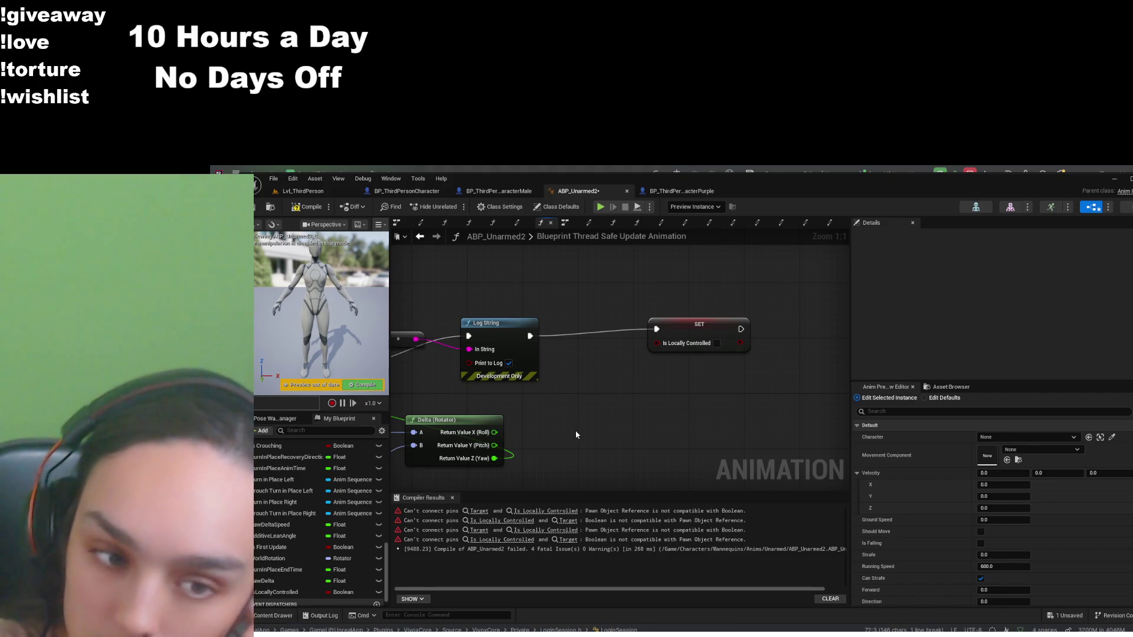
Jump to the first pin error and delete the erroring Is Locally Controlled node
click(562, 512)
drag(704, 420, 626, 432)
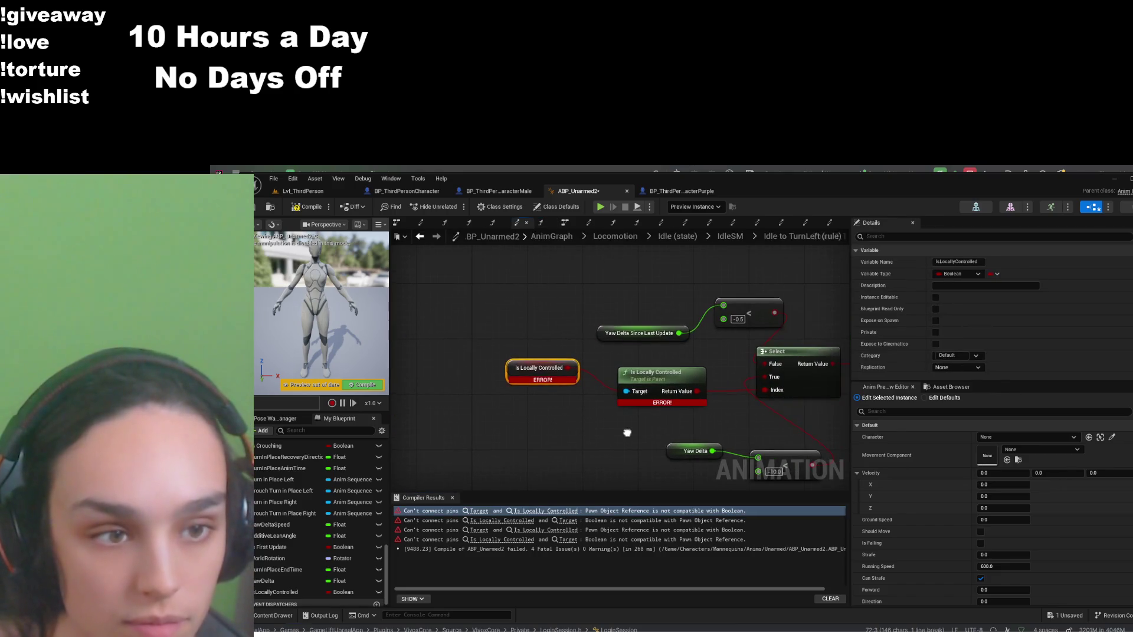
drag(496, 347, 561, 407)
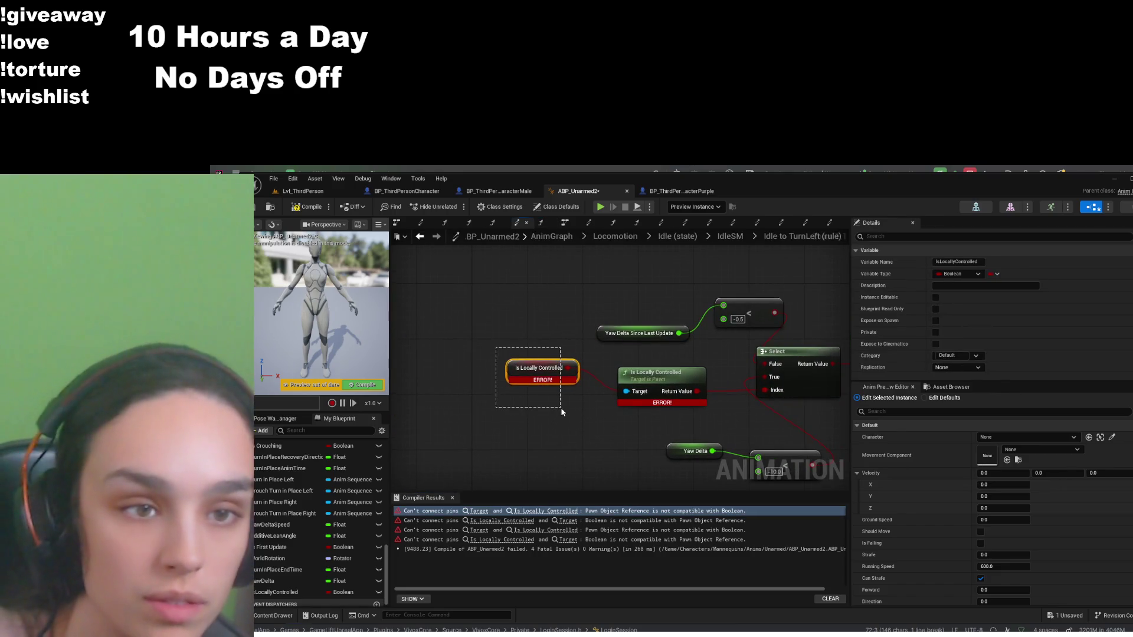
key(Delete)
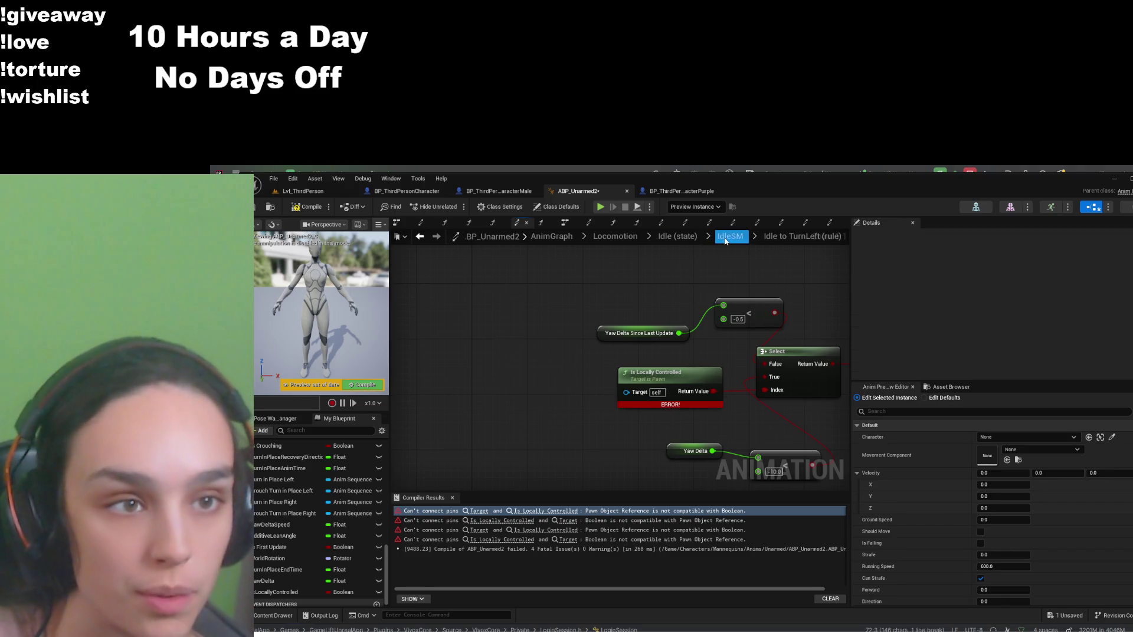
In Blueprint Thread Safe Update Animation, connect a pasted IsLocallyControlled getter to the SET node
click(730, 236)
scroll(291, 487, up, 5)
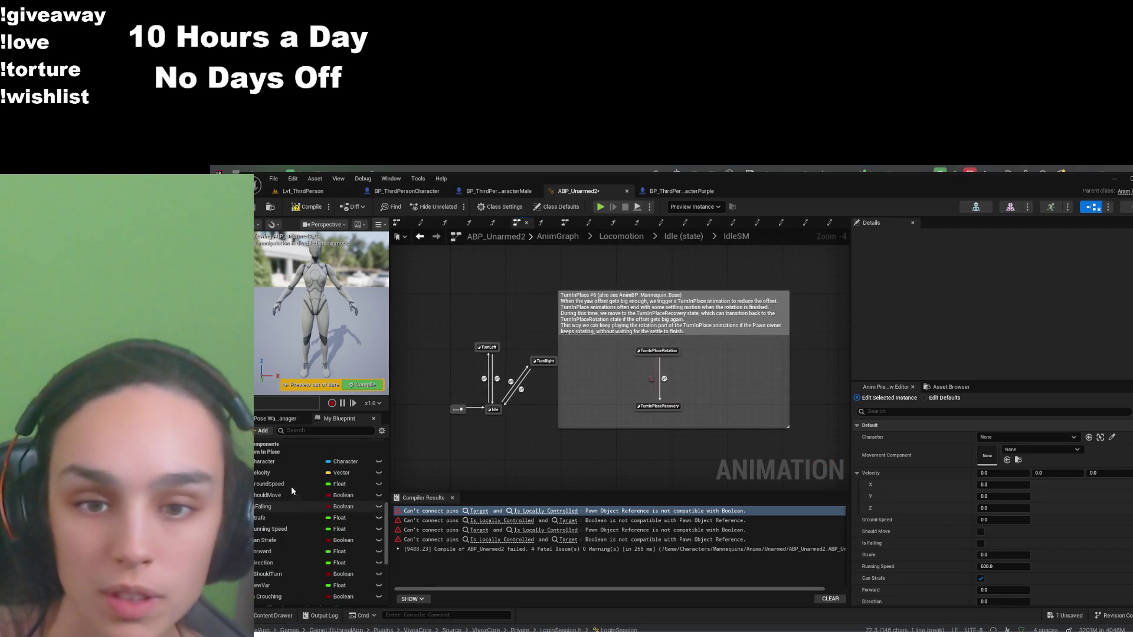
click(305, 472)
double_click(305, 472)
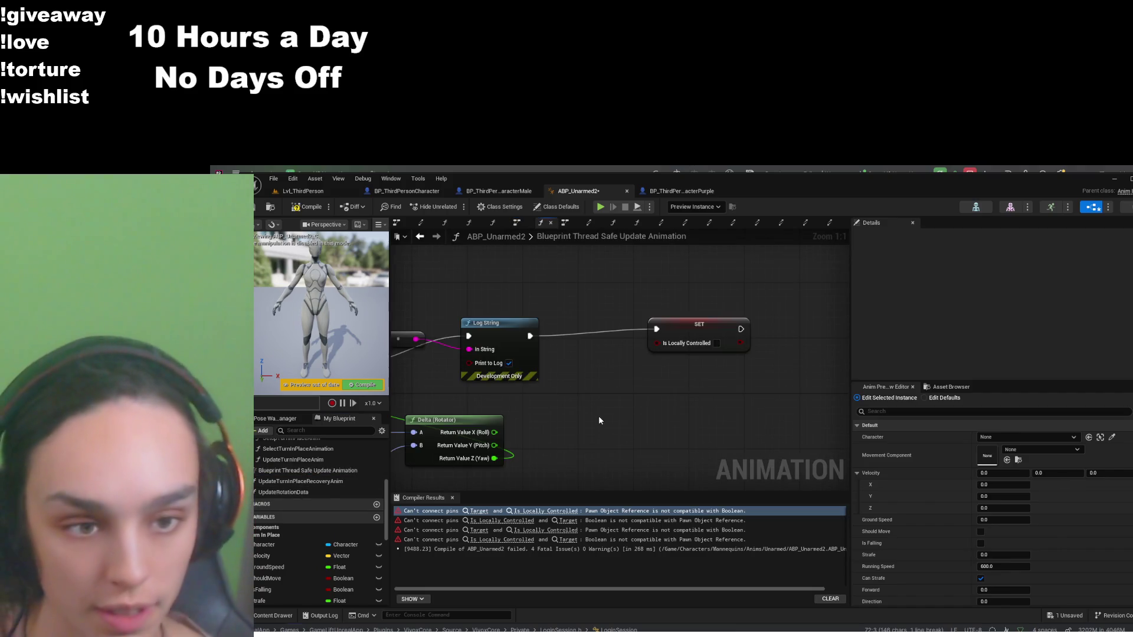
key(ctrl+v)
drag(653, 423, 658, 344)
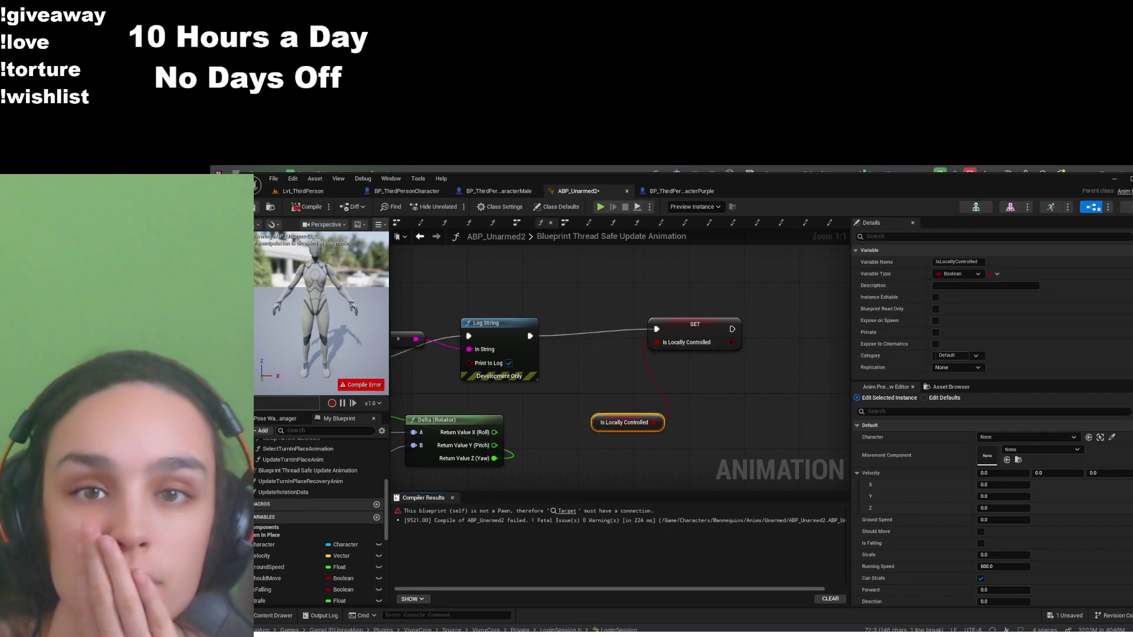
Go to the Idle to TurnLeft rule graph and select its erroring Is Locally Controlled node
click(490, 225)
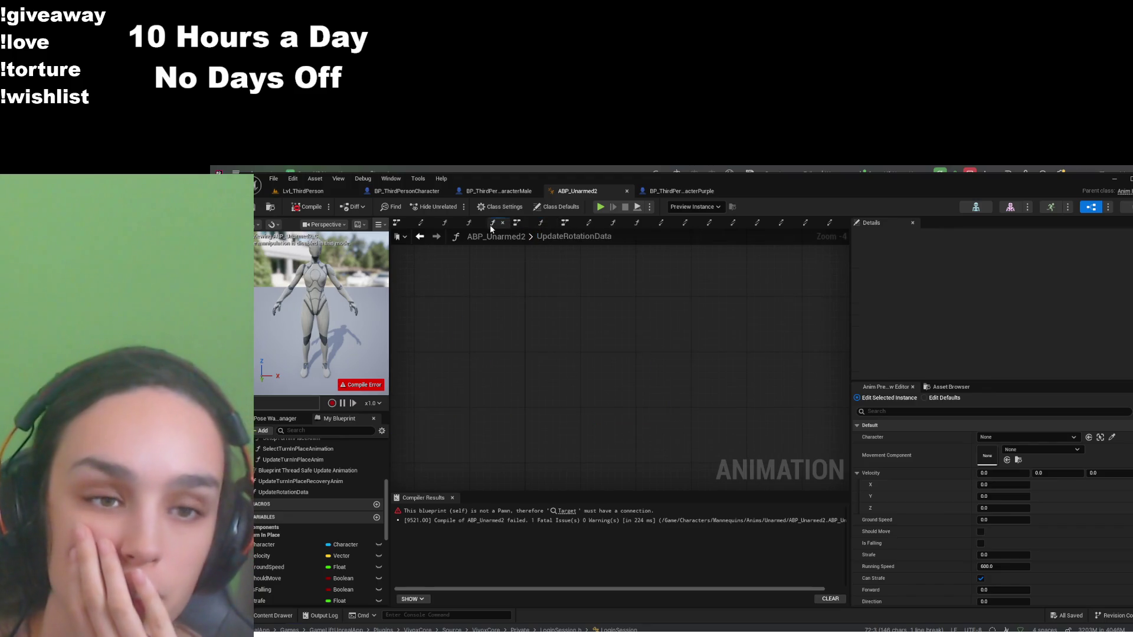
click(472, 228)
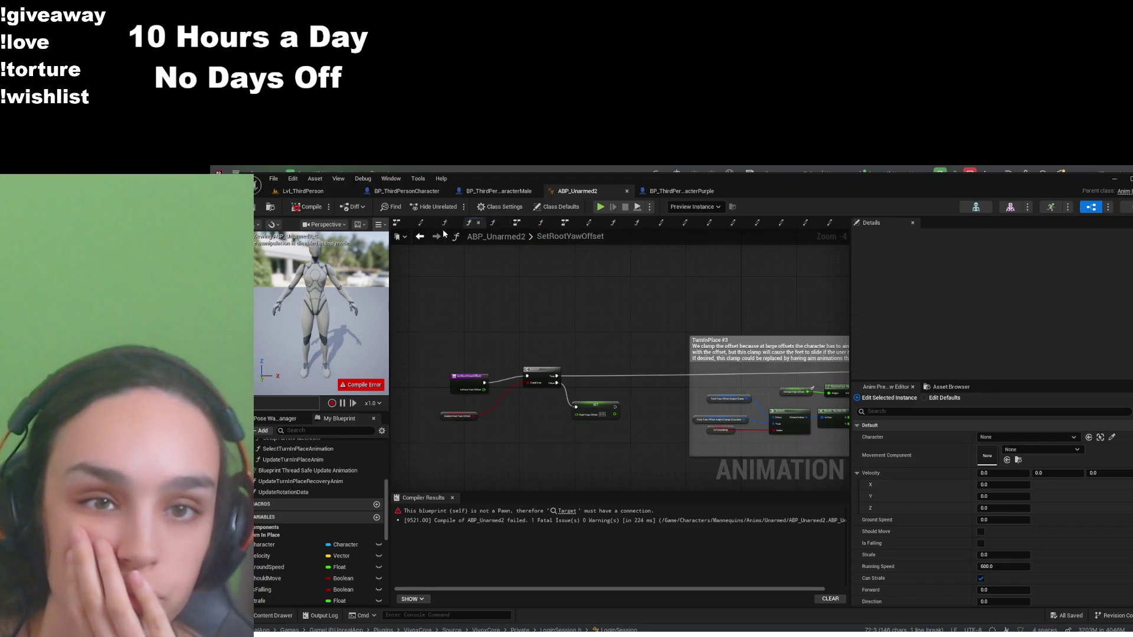
click(445, 222)
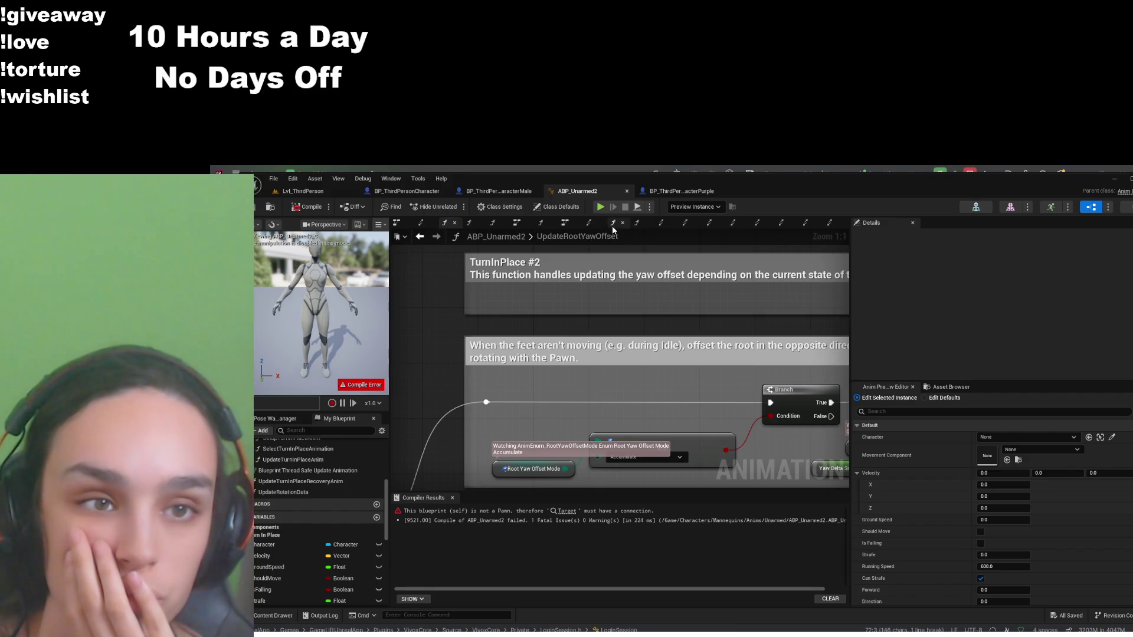
click(613, 224)
click(637, 225)
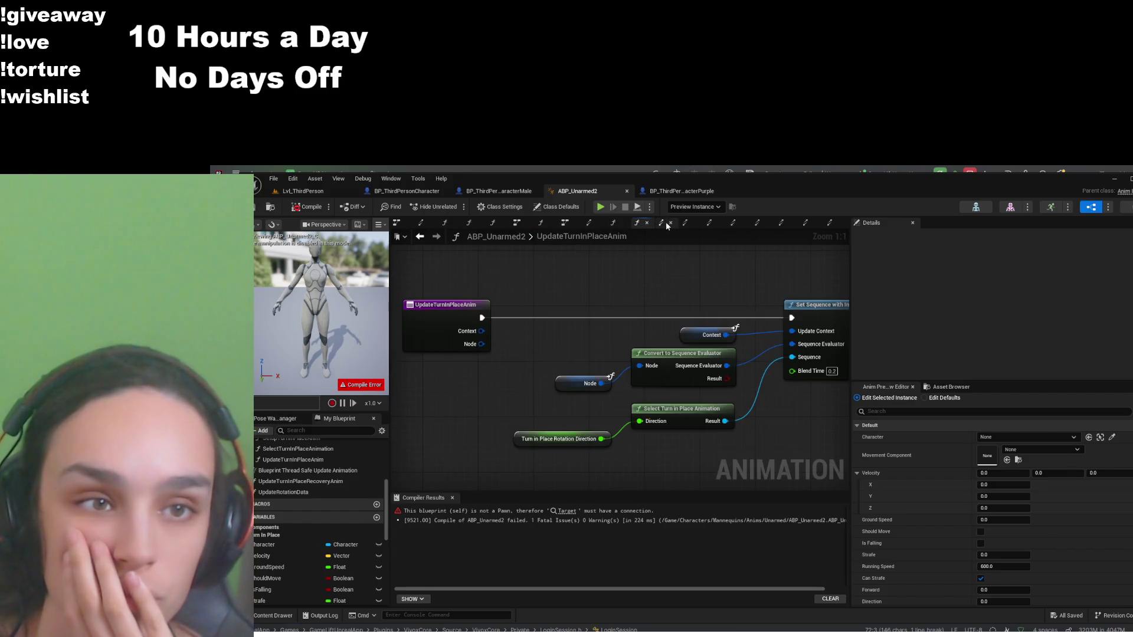
click(665, 224)
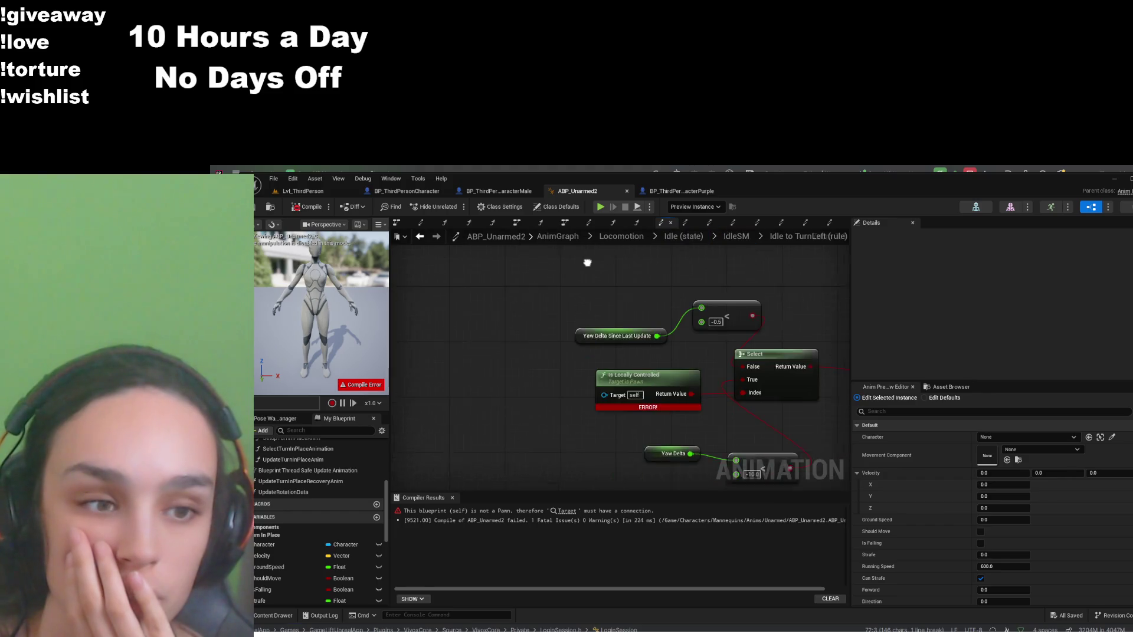
click(648, 370)
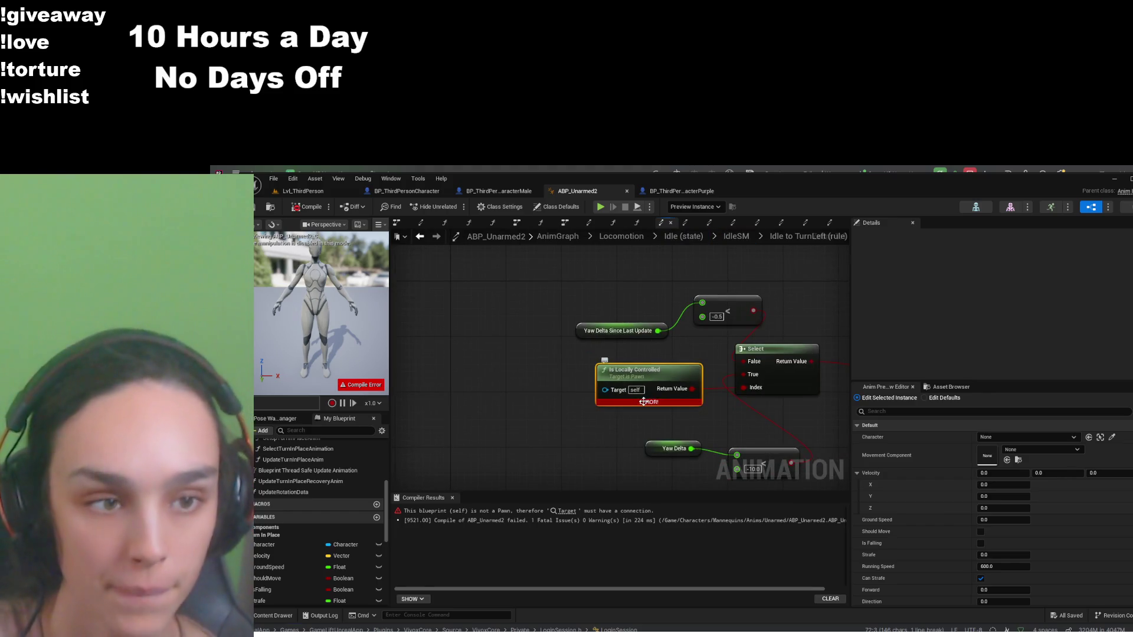
Replace the erroring call with the IsLocallyControlled variable on Select's True pin, and compile
key(Delete)
scroll(310, 528, down, 5)
click(284, 589)
key(ctrl+v)
mouse_move(583, 400)
mouse_down()
mouse_move(742, 376)
mouse_move(744, 388)
mouse_up()
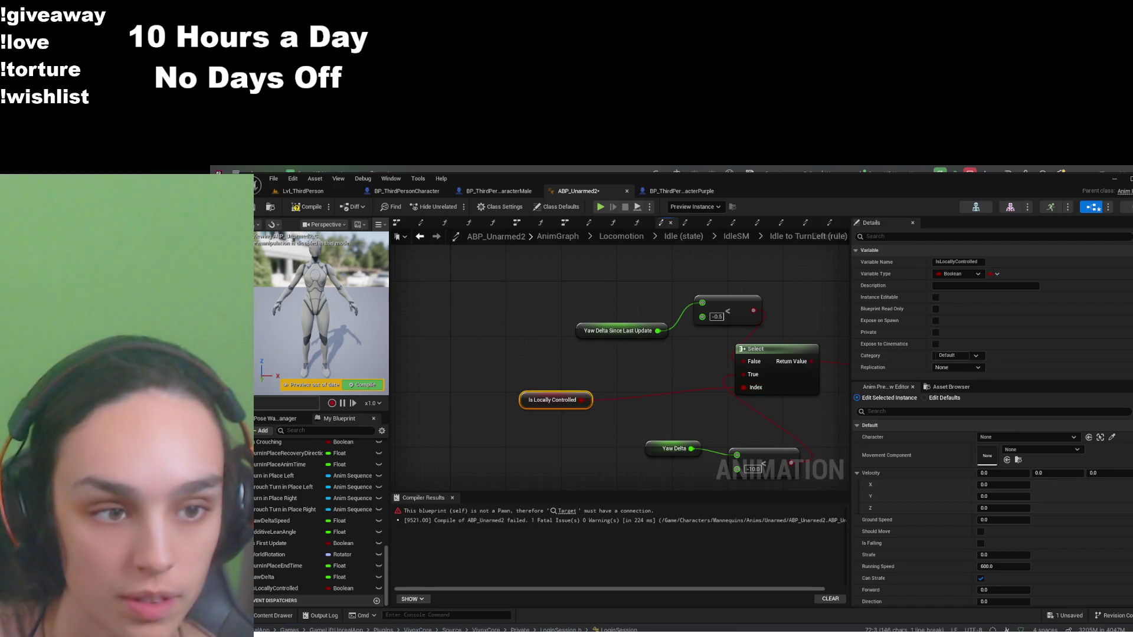
click(307, 206)
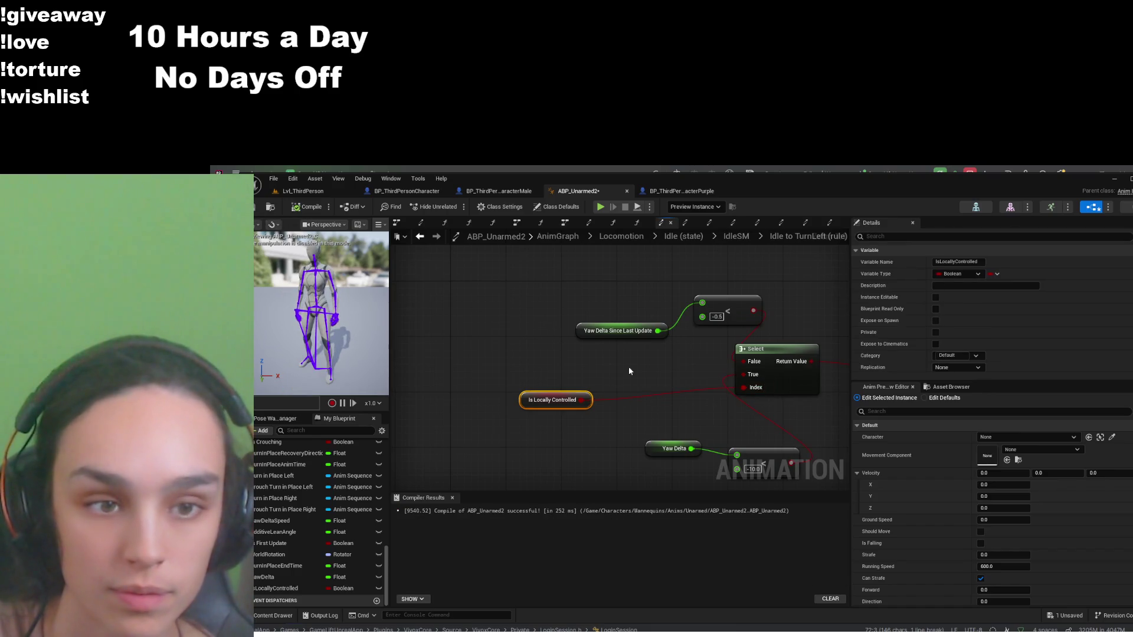
drag(629, 366, 494, 358)
drag(462, 406, 587, 370)
mouse_move(735, 375)
mouse_down()
mouse_move(686, 398)
mouse_move(668, 361)
mouse_up()
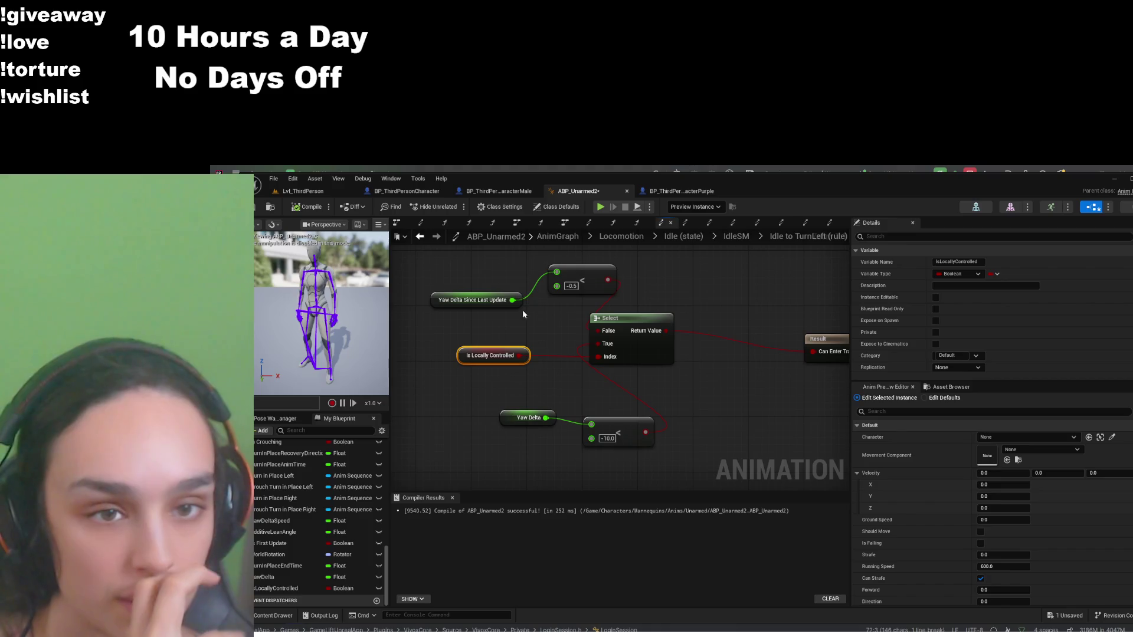
Reopen the Blueprint Thread Safe Update Animation graph
scroll(331, 473, up, 10)
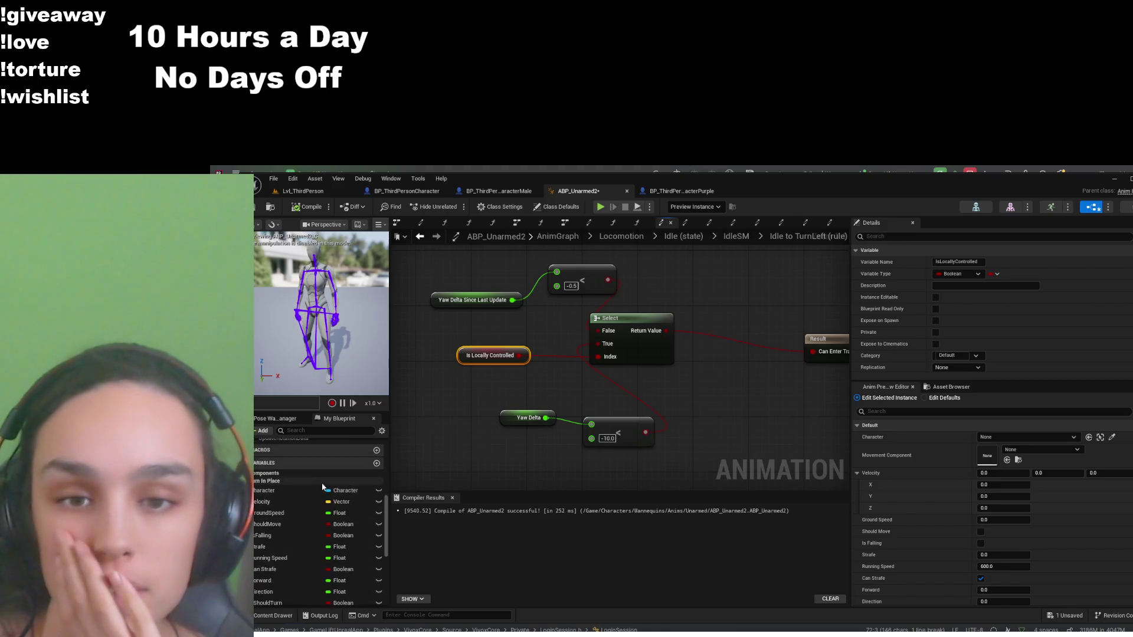
double_click(307, 471)
mouse_move(646, 451)
mouse_down()
mouse_move(562, 399)
mouse_move(638, 375)
mouse_move(664, 315)
mouse_up()
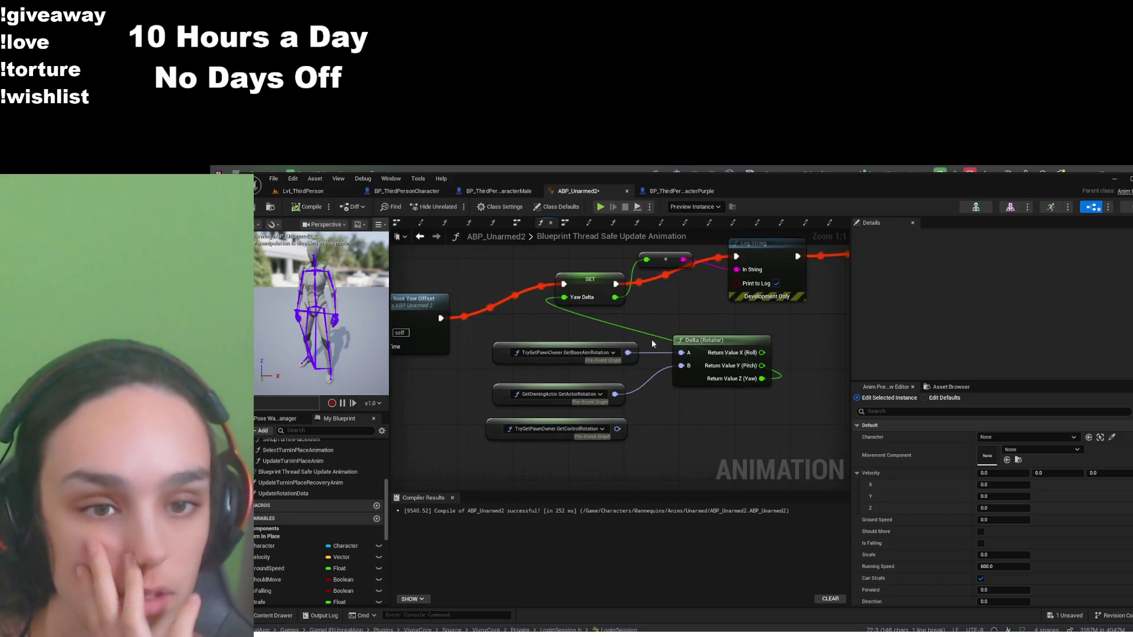
Feed GetControlRotation into Delta (Rotator) input A, recompile, and start Play-In-Editor in Lvl_ThirdPerson
click(725, 382)
drag(617, 429, 685, 353)
click(307, 207)
click(302, 191)
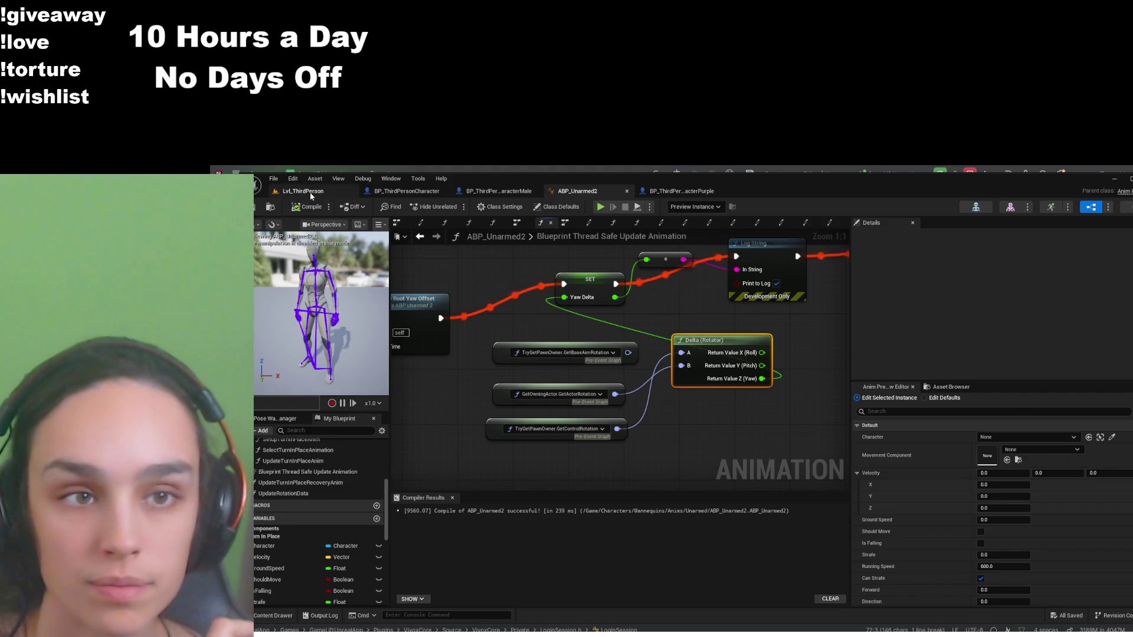
click(479, 206)
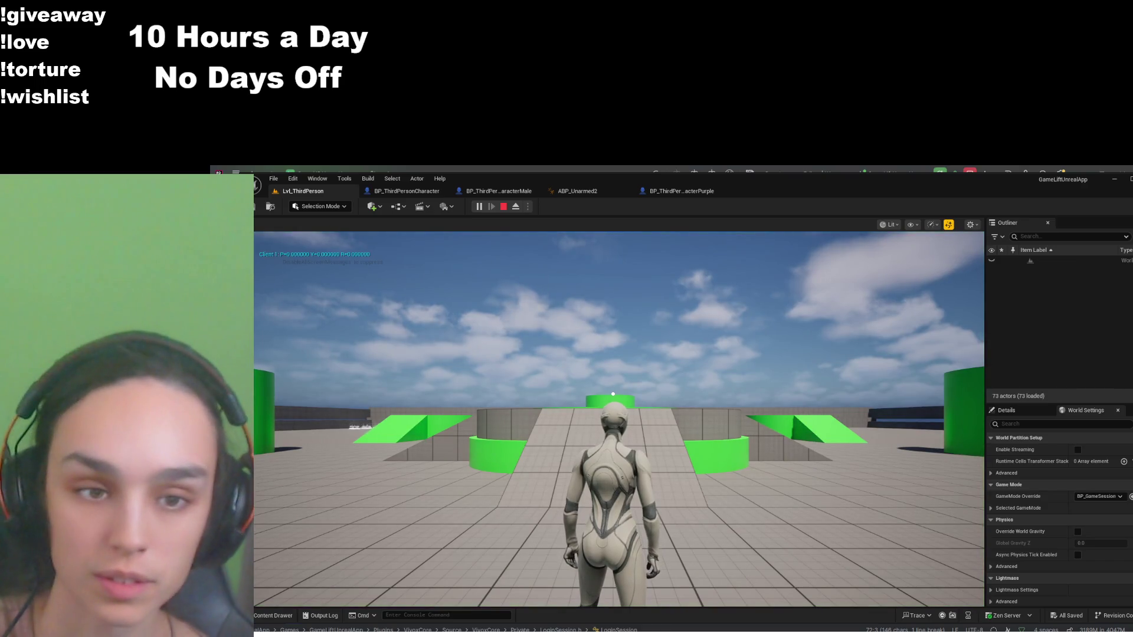
Run the character forward around the Lvl_ThirdPerson level to test turning, then stop with Esc
click(613, 394)
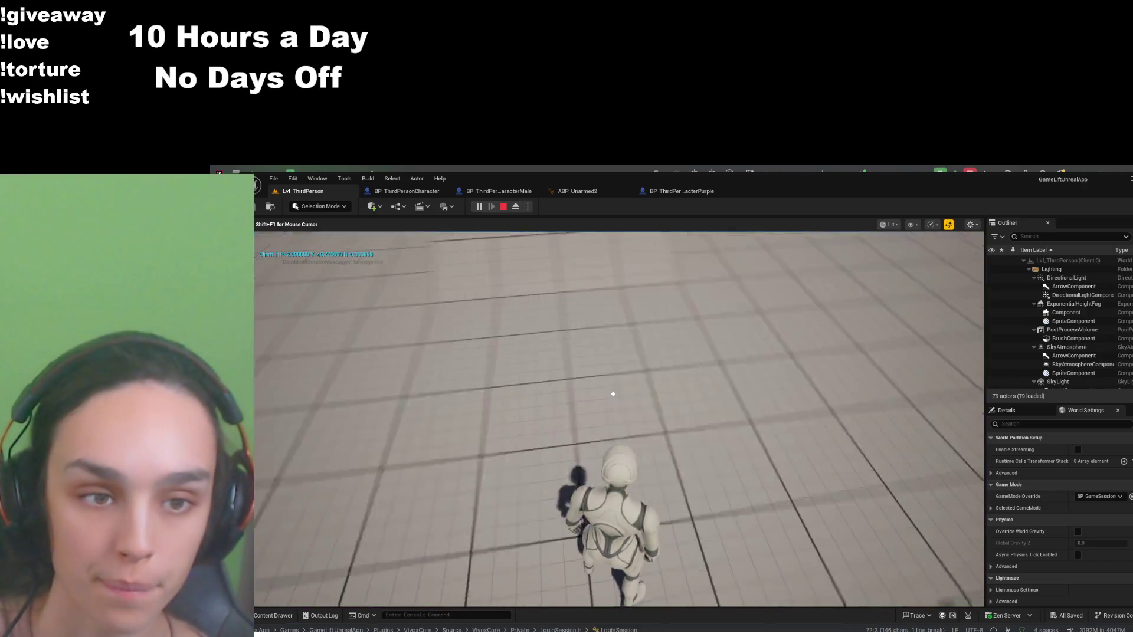
key(w)
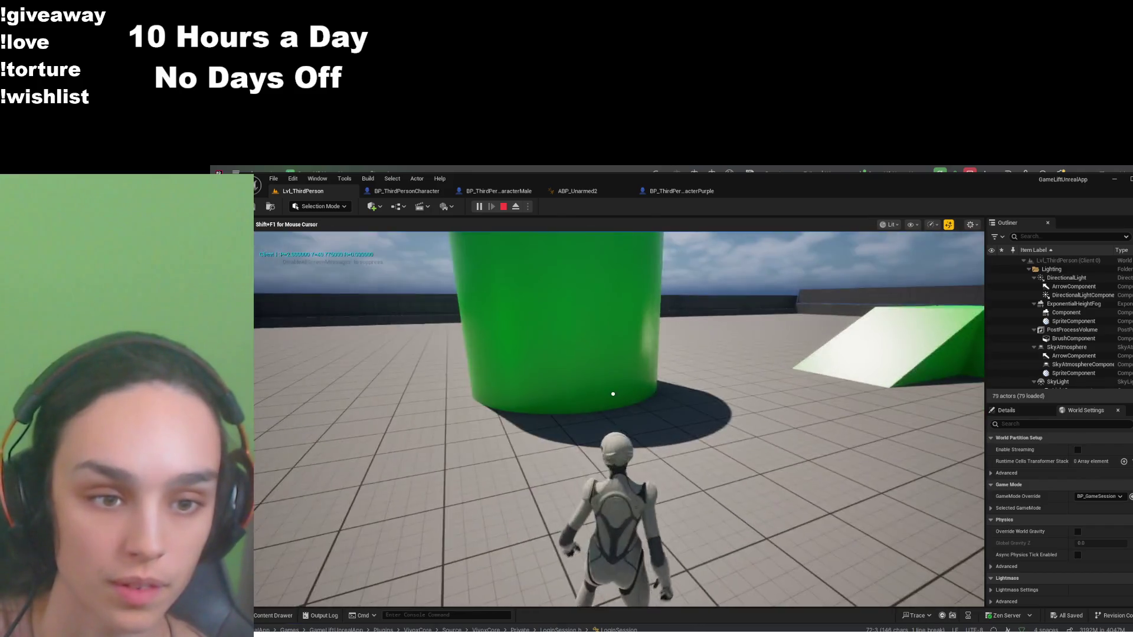
key(w)
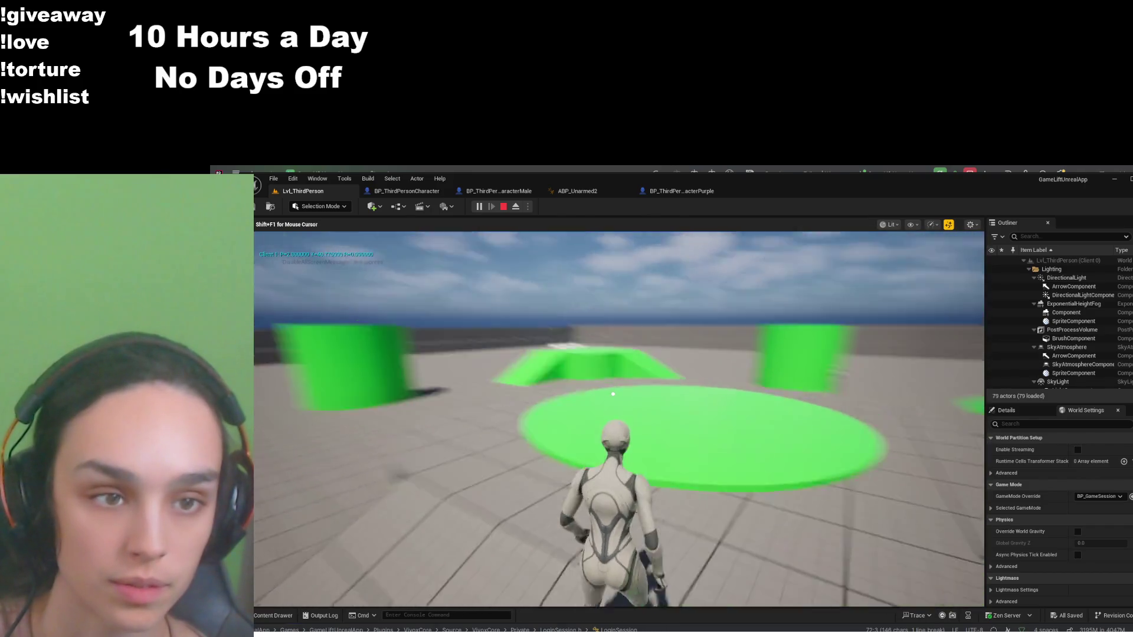
key(w)
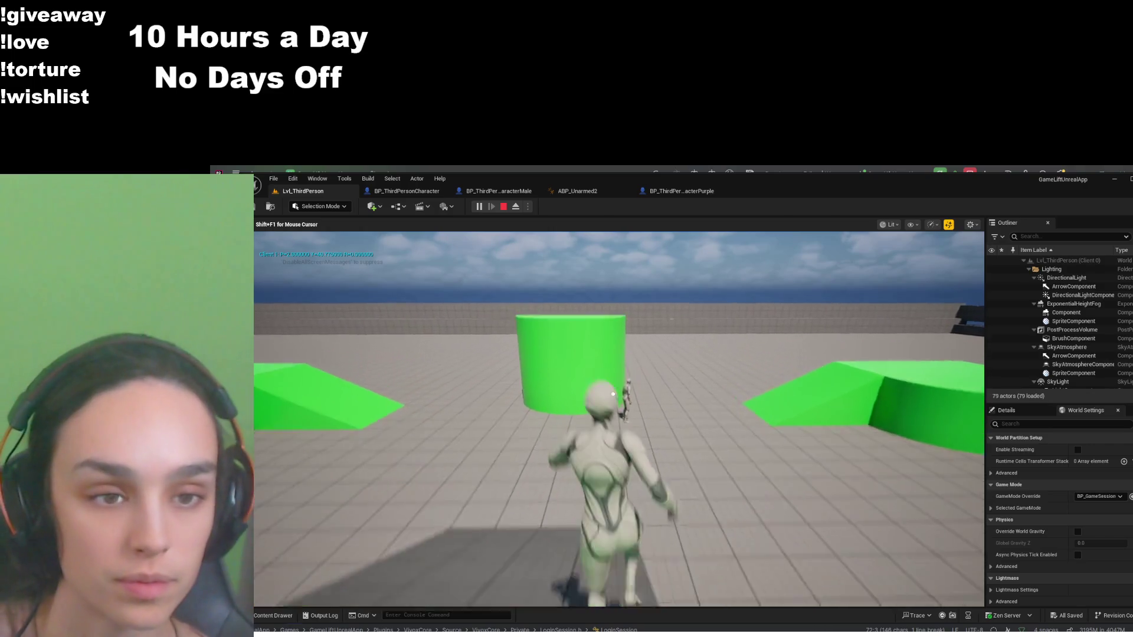
key(w)
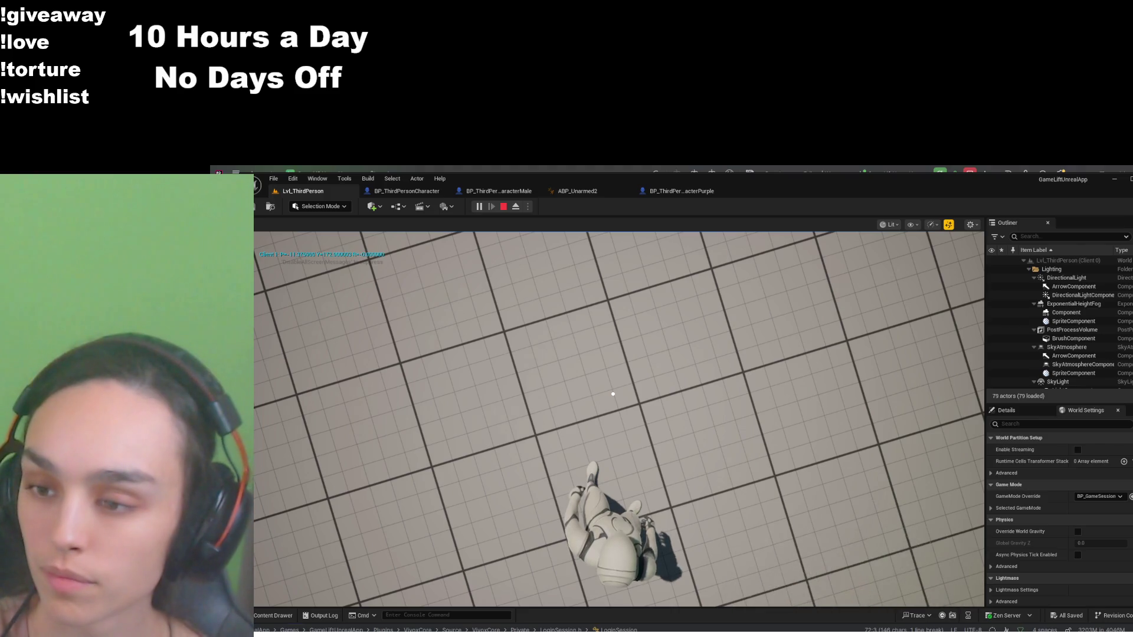
click(614, 394)
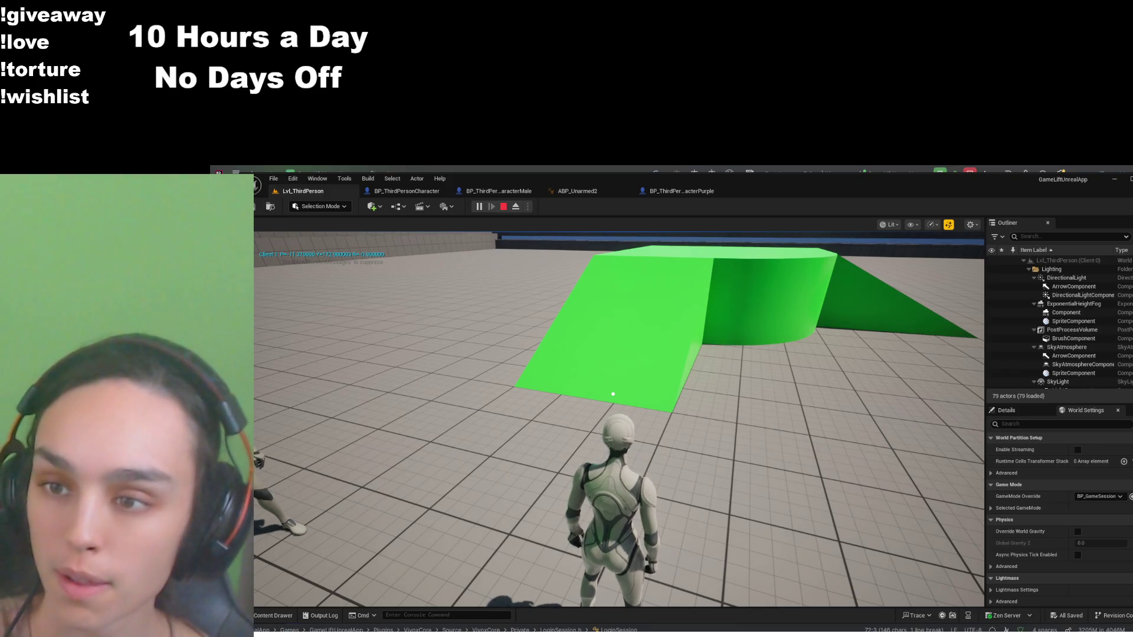
click(613, 393)
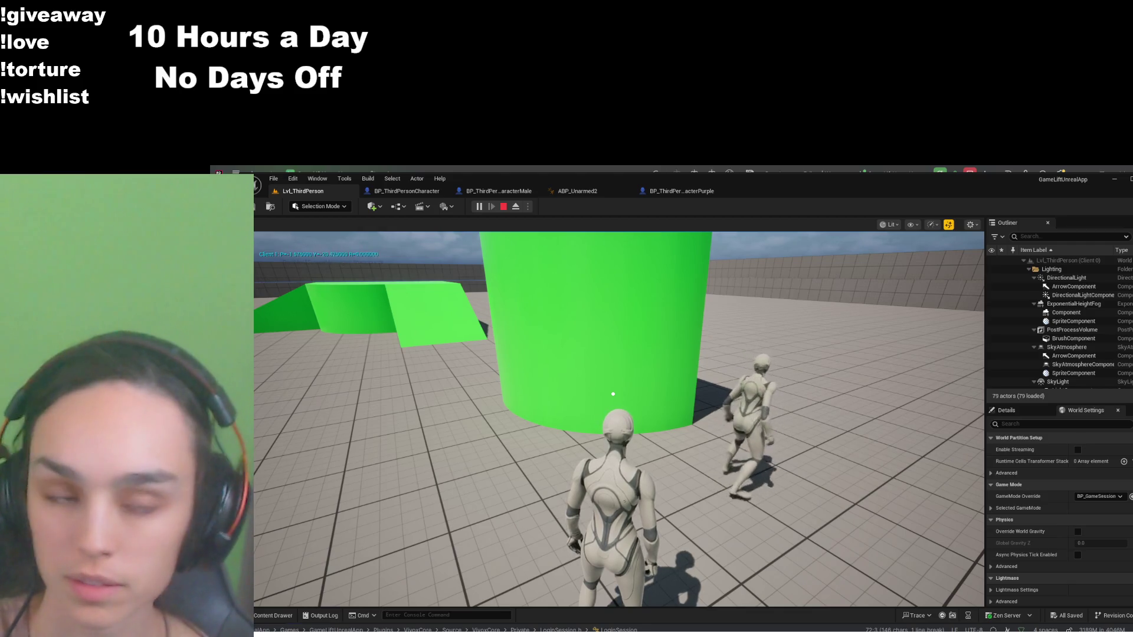
key(Escape)
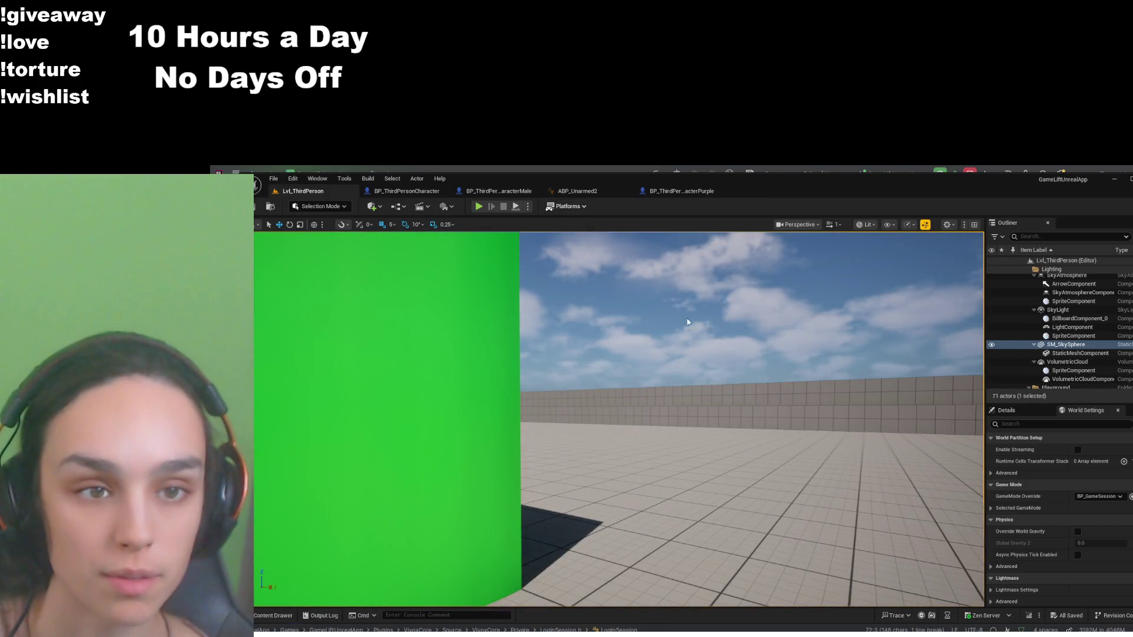
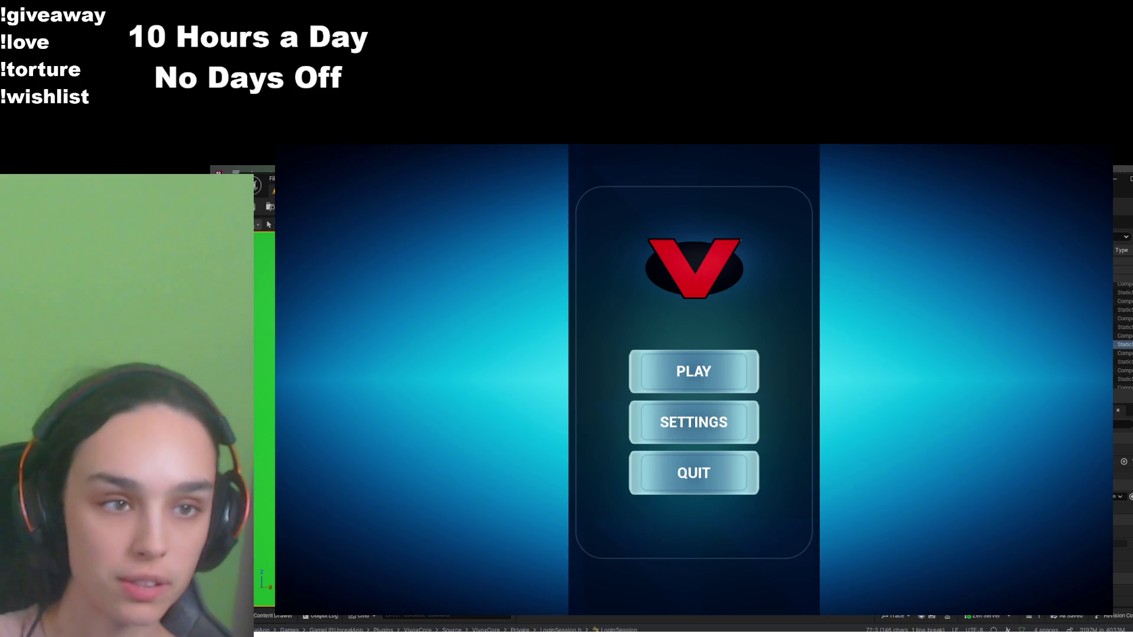
Press PLAY on the main menu to leave it and begin joining a match
click(697, 354)
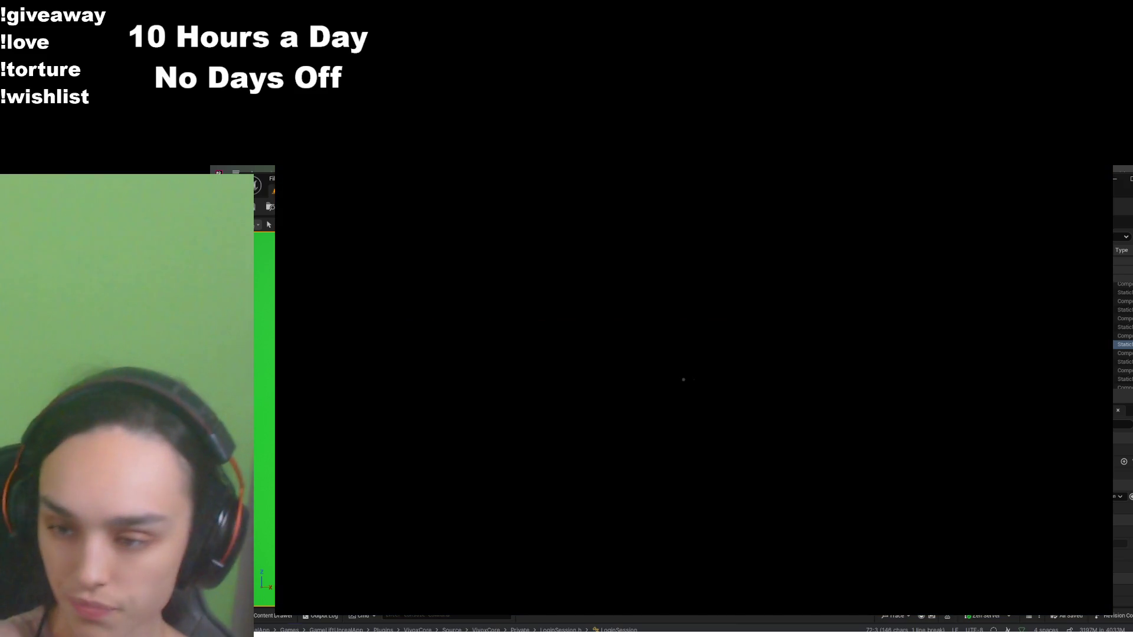
Walk the character forward through the grid level up to the green pillar
key(w)
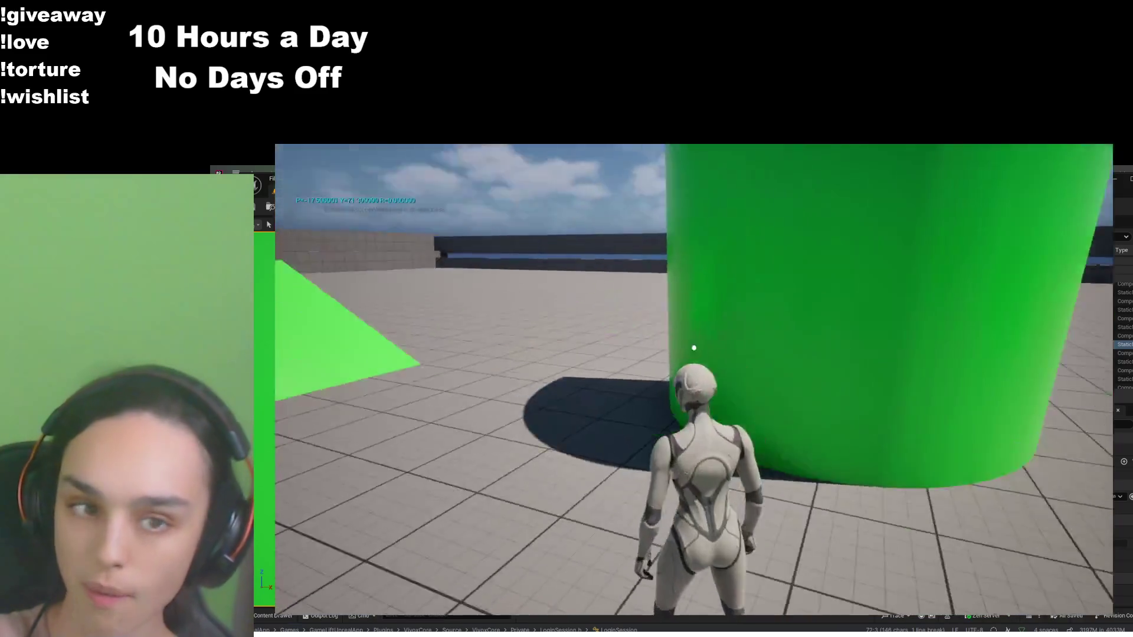
key(w)
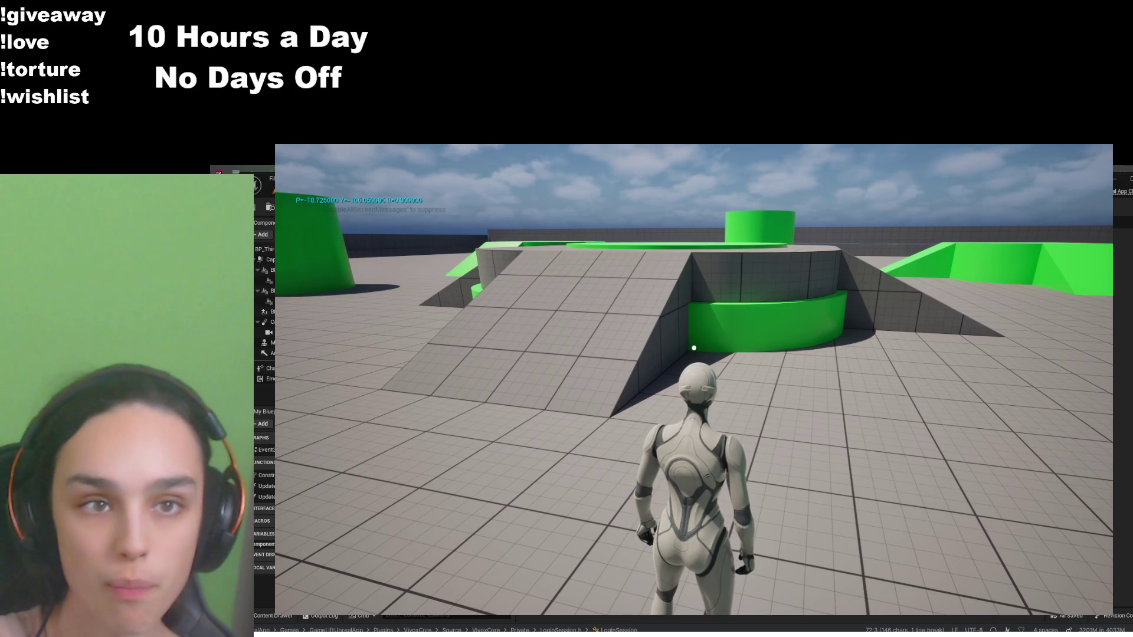
Run up the ramp, drop off, and head toward the pink player by the green cylinder
key(ctrl+Tab)
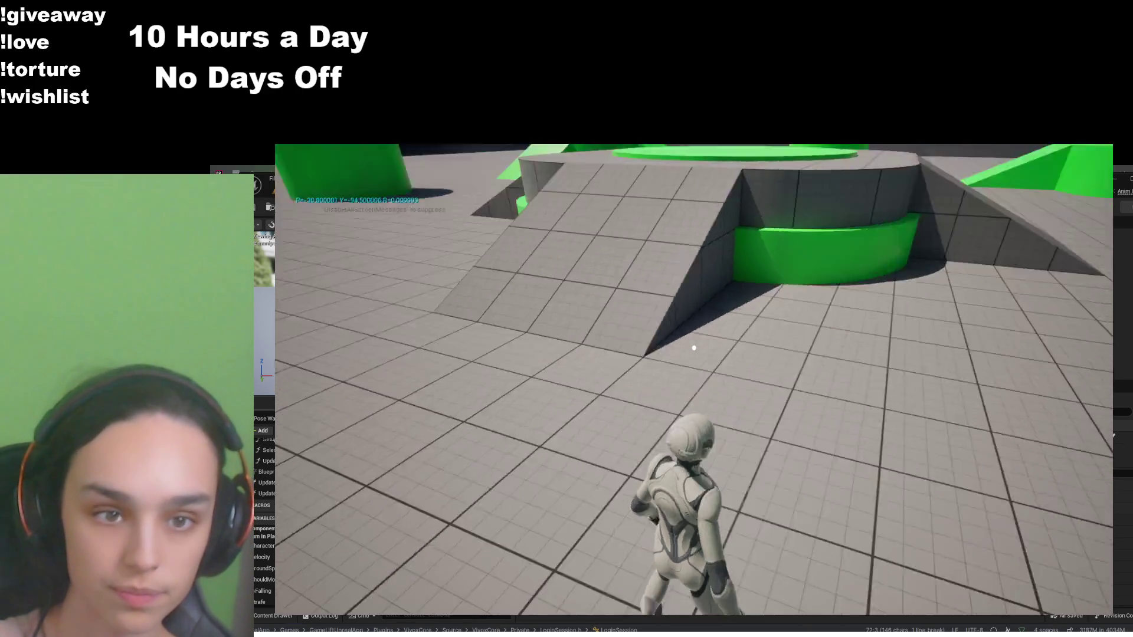
key(w)
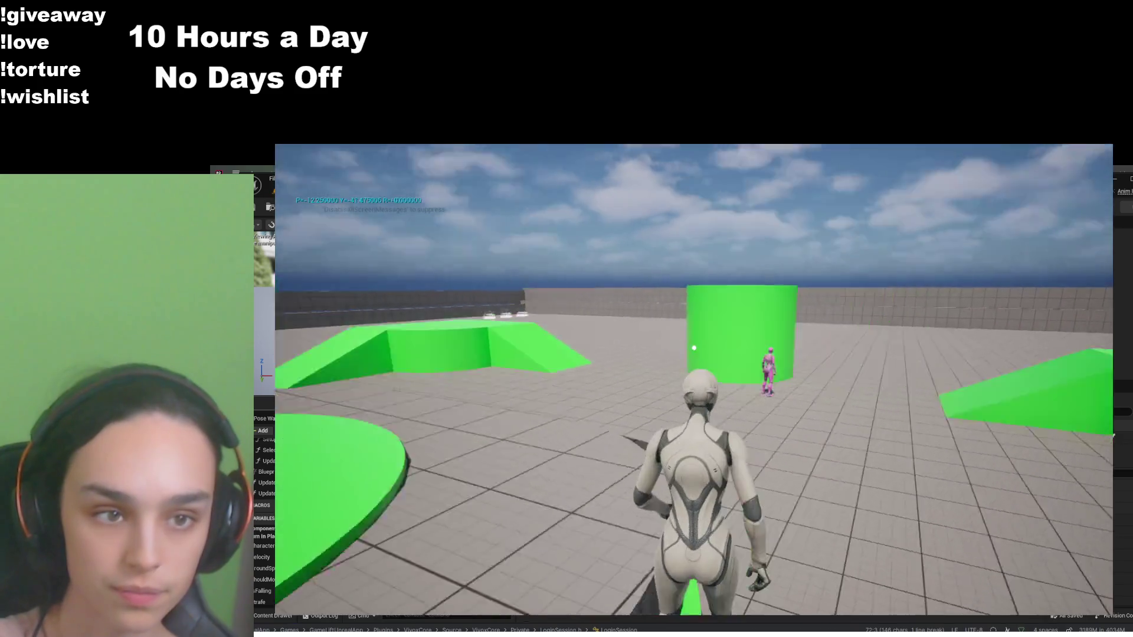
key(w)
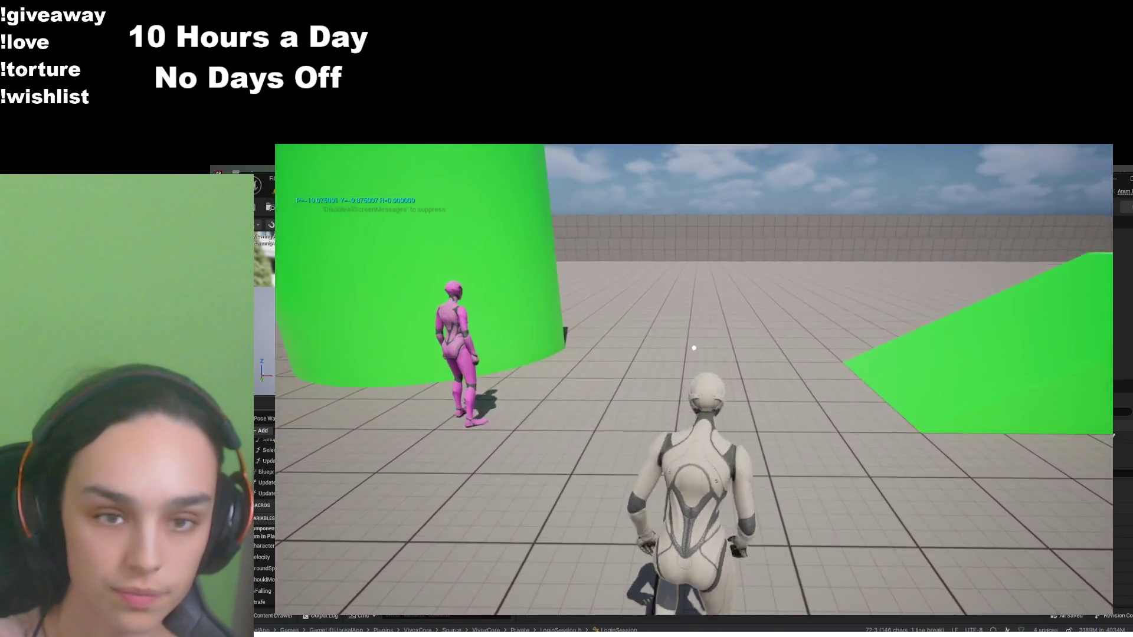